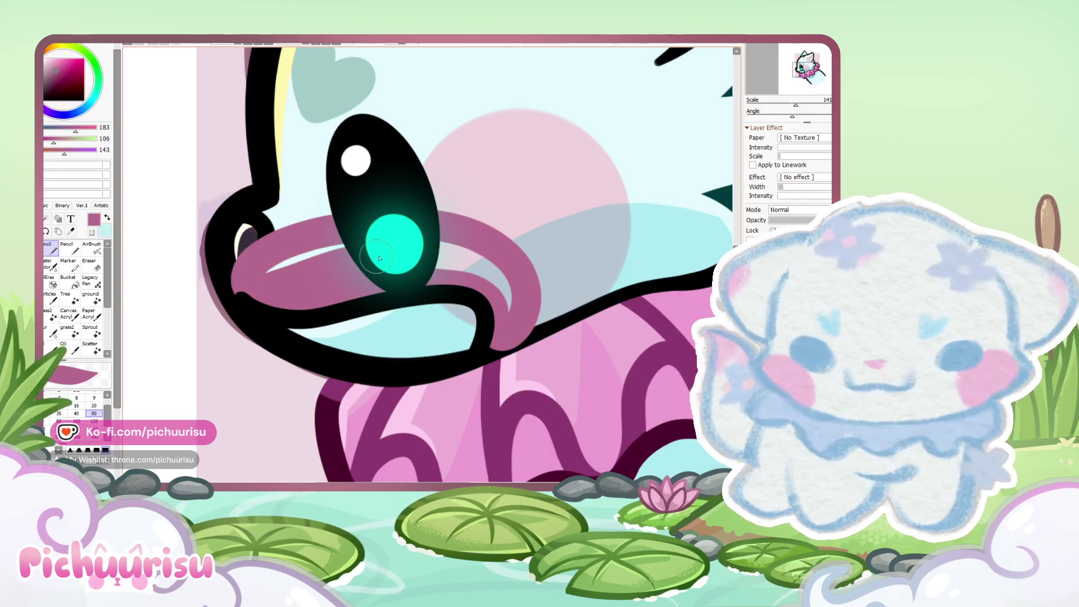
# Step: Paint the mouth interior with dark maroon sampled from the mouth
pyautogui.scroll(-5, 596, 333)
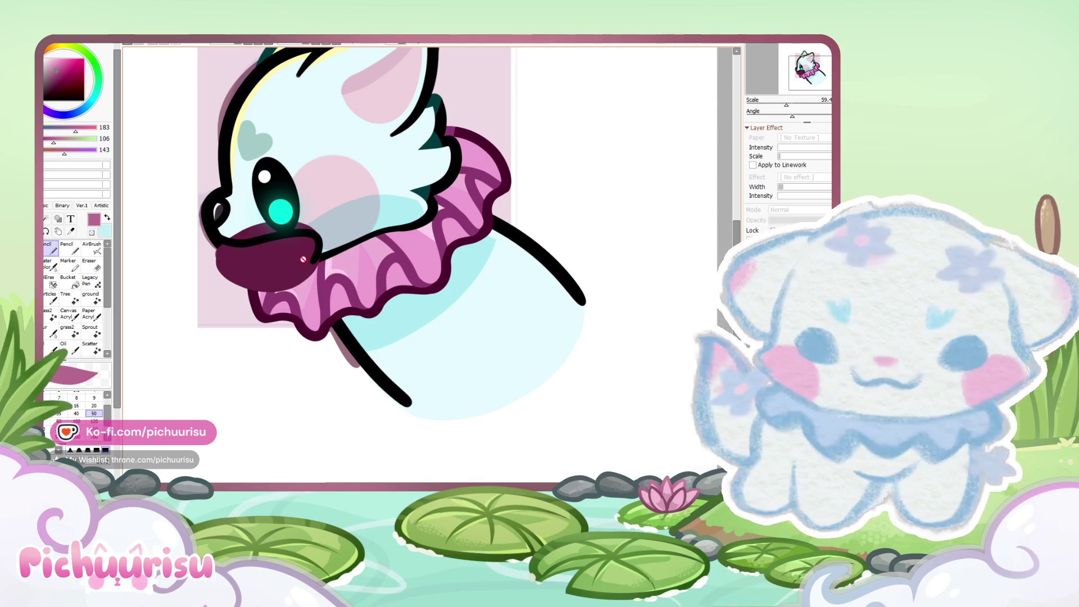
pyautogui.keyDown('alt'); pyautogui.click(306, 260); pyautogui.keyUp('alt')
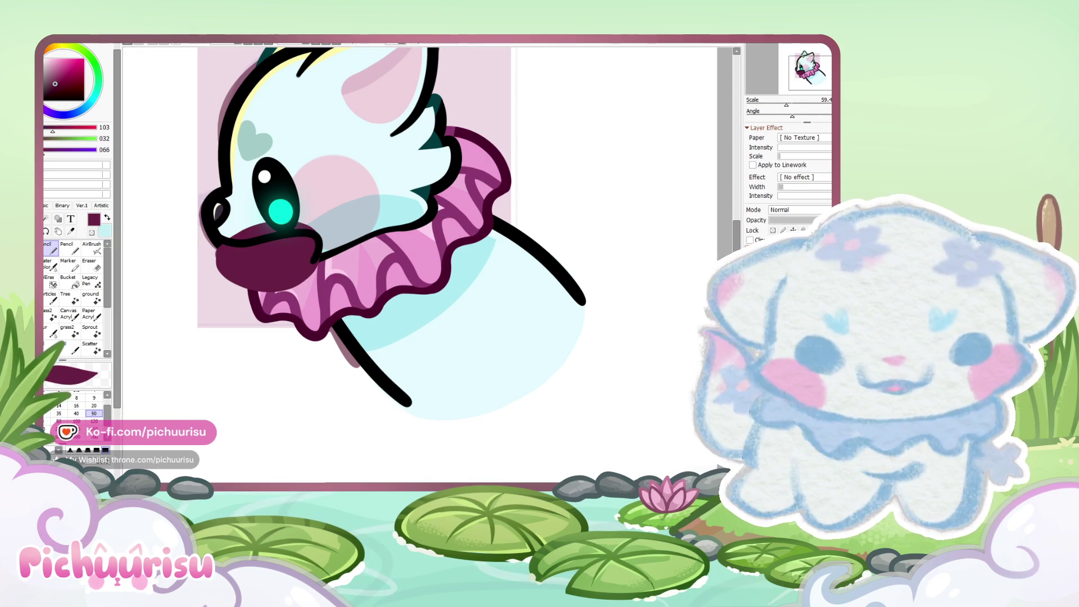
pyautogui.scroll(5, 243, 249)
pyautogui.moveTo(220, 263)
pyautogui.mouseDown()
pyautogui.moveTo(314, 325)
pyautogui.moveTo(534, 258)
pyautogui.moveTo(270, 241)
pyautogui.moveTo(433, 285)
pyautogui.moveTo(277, 285)
pyautogui.mouseUp()
# Step: Add a pink tongue at the mouth's lower left and darker shading over its right side
pyautogui.scroll(-4, 277, 284)
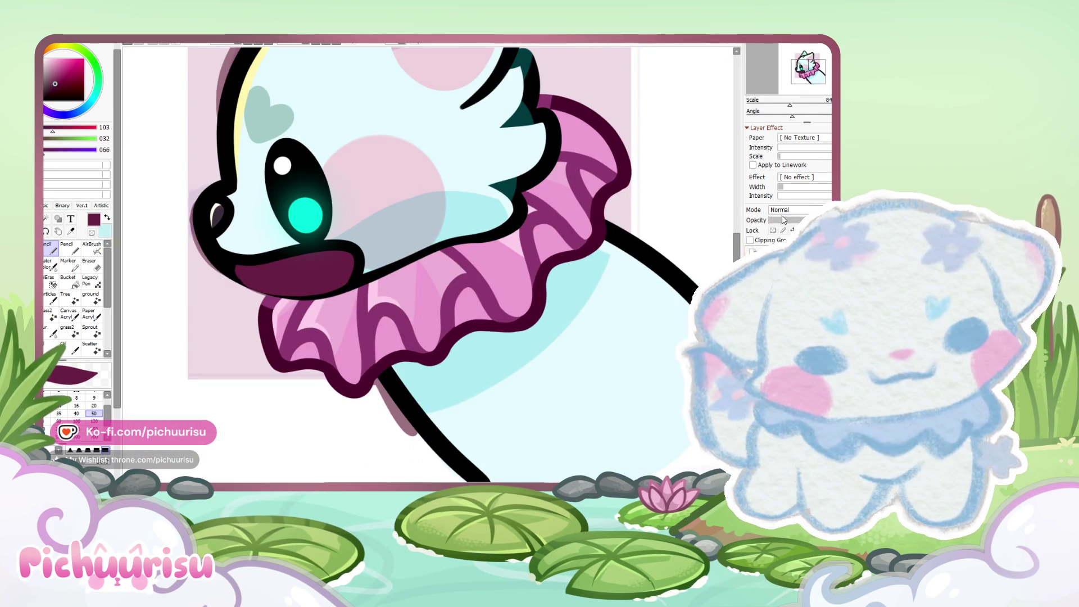
pyautogui.scroll(-2, 533, 293)
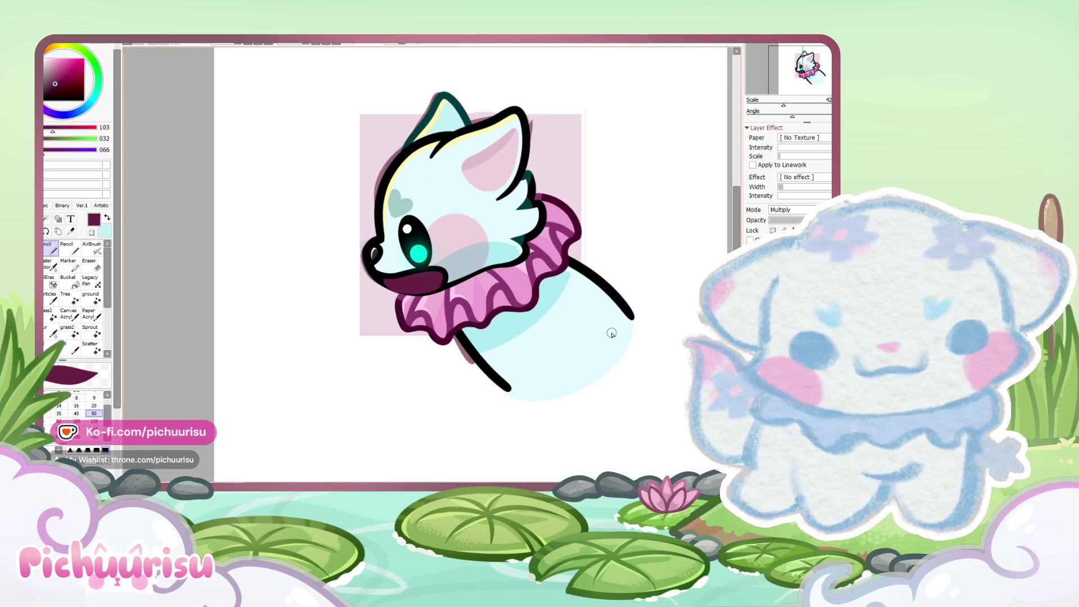
pyautogui.scroll(2, 467, 252)
pyautogui.keyDown('alt'); pyautogui.click(531, 312); pyautogui.keyUp('alt')
pyautogui.scroll(2, 291, 304)
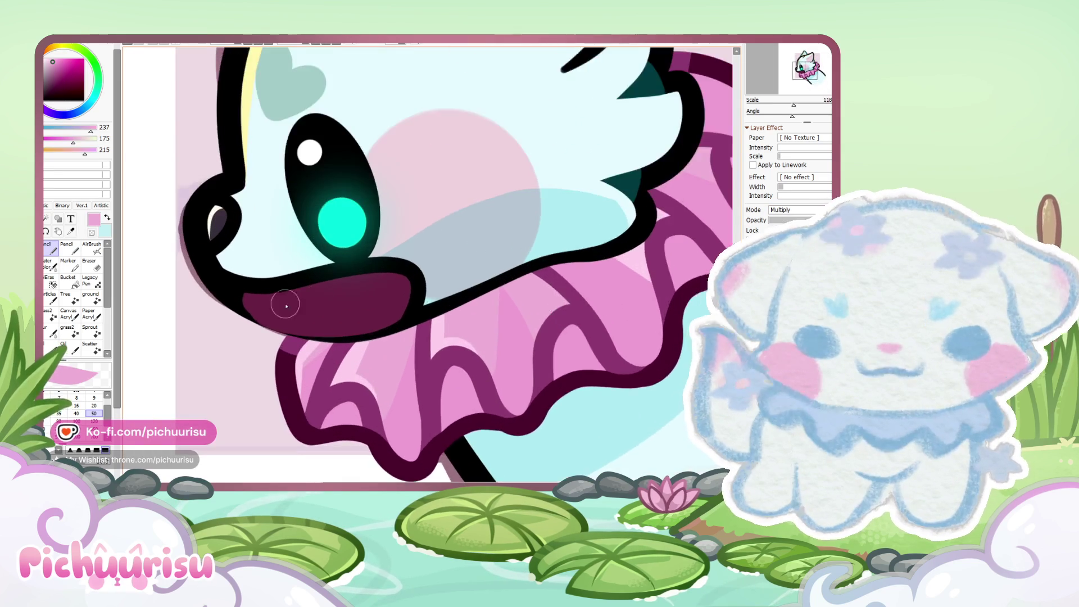
pyautogui.moveTo(205, 316)
pyautogui.mouseDown()
pyautogui.moveTo(429, 306)
pyautogui.moveTo(446, 272)
pyautogui.moveTo(201, 313)
pyautogui.mouseUp()
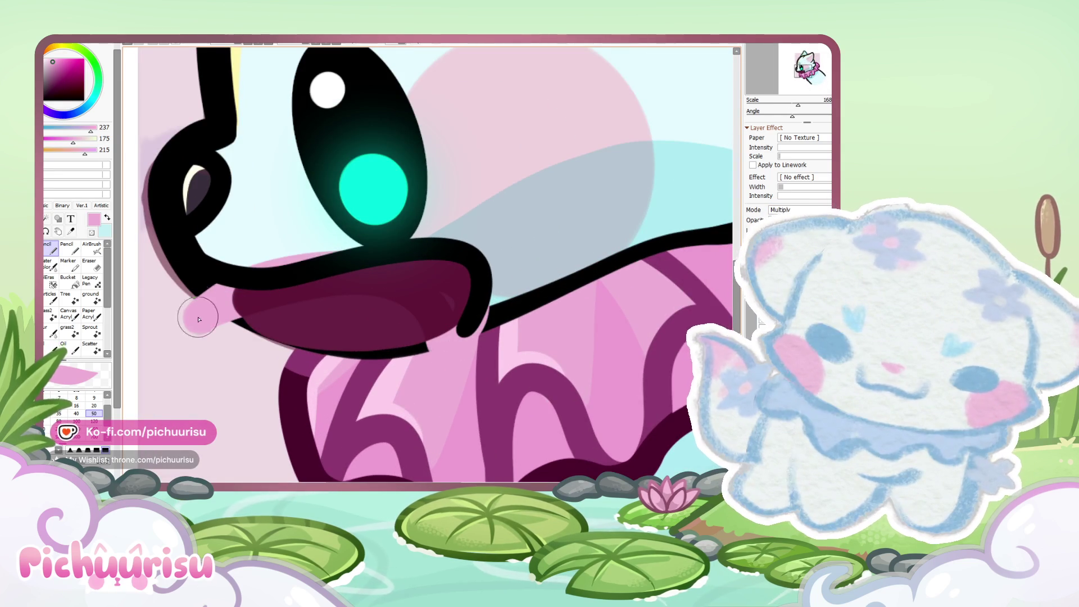
pyautogui.moveTo(55, 61); pyautogui.dragTo(53, 66)
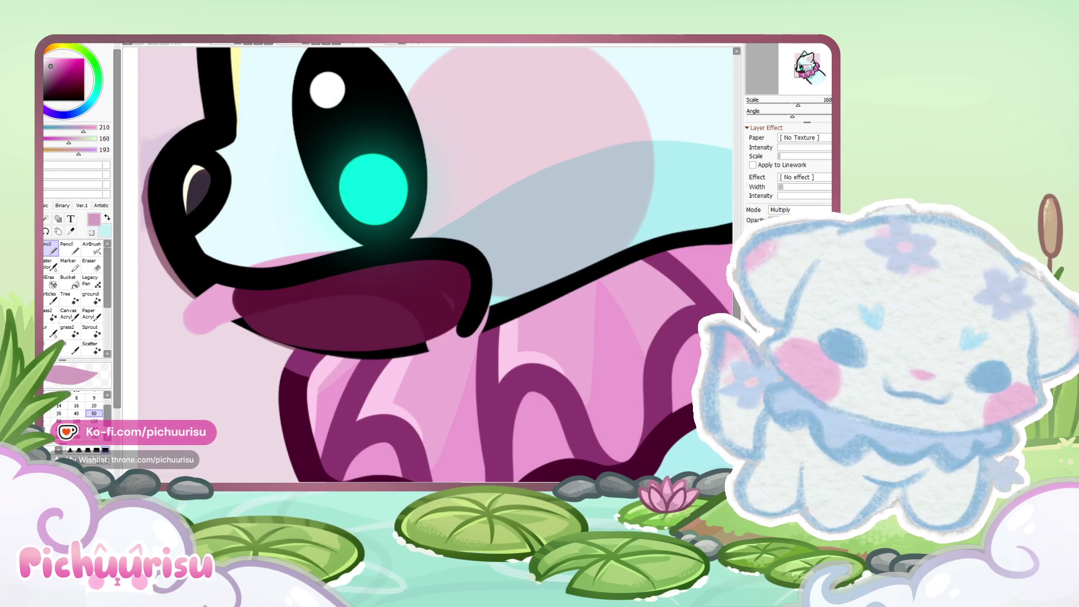
pyautogui.hotkey('ctrl', 'z')
pyautogui.moveTo(315, 278)
pyautogui.mouseDown()
pyautogui.moveTo(453, 343)
pyautogui.moveTo(477, 242)
pyautogui.moveTo(234, 286)
pyautogui.moveTo(205, 313)
pyautogui.mouseUp()
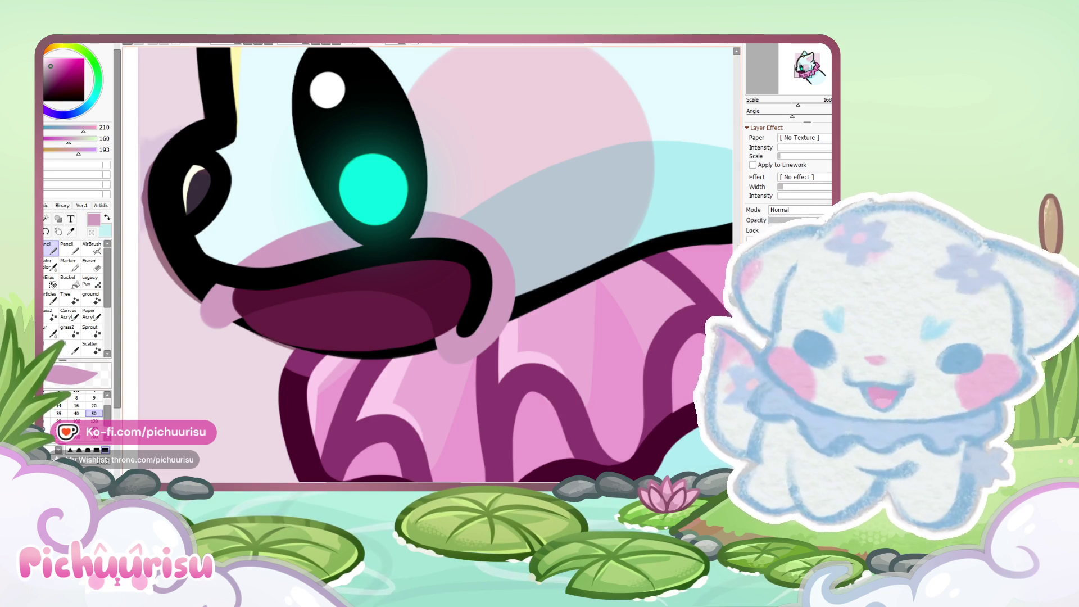
# Step: Switch to a darker maroon from the mouth, discarding a trial stroke over the tongue
pyautogui.keyDown('alt'); pyautogui.click(249, 307); pyautogui.keyUp('alt')
pyautogui.scroll(-3, 377, 307)
pyautogui.scroll(3, 377, 307)
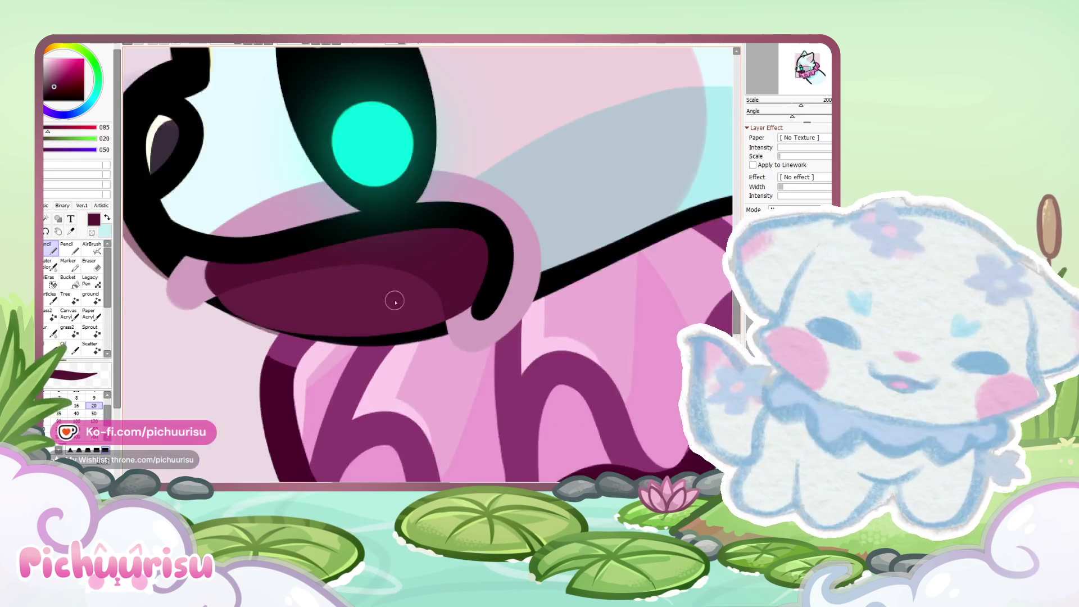
pyautogui.scroll(1, 378, 308)
pyautogui.moveTo(368, 269); pyautogui.dragTo(306, 353)
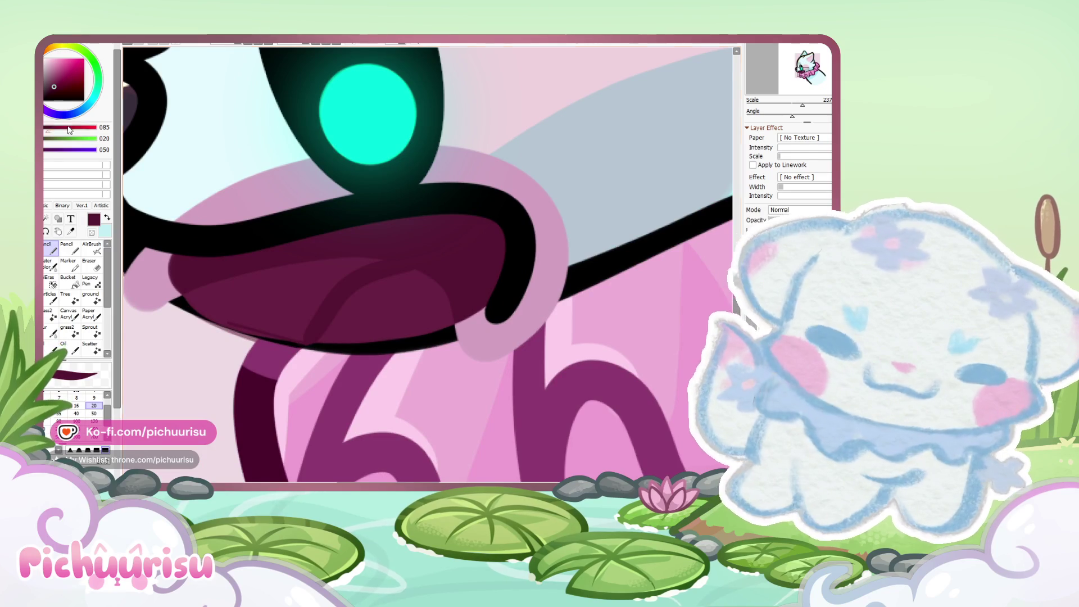
pyautogui.keyDown('alt'); pyautogui.click(388, 242); pyautogui.keyUp('alt')
pyautogui.hotkey('ctrl', 'z')
# Step: Draw the dark curved tongue line from the mouth's right edge to its lower left, redoing it until it fits
pyautogui.moveTo(513, 233)
pyautogui.mouseDown()
pyautogui.moveTo(332, 289)
pyautogui.moveTo(295, 337)
pyautogui.mouseUp()
pyautogui.hotkey('ctrl', 'z')
pyautogui.moveTo(497, 226); pyautogui.dragTo(302, 309)
pyautogui.hotkey('ctrl', 'z')
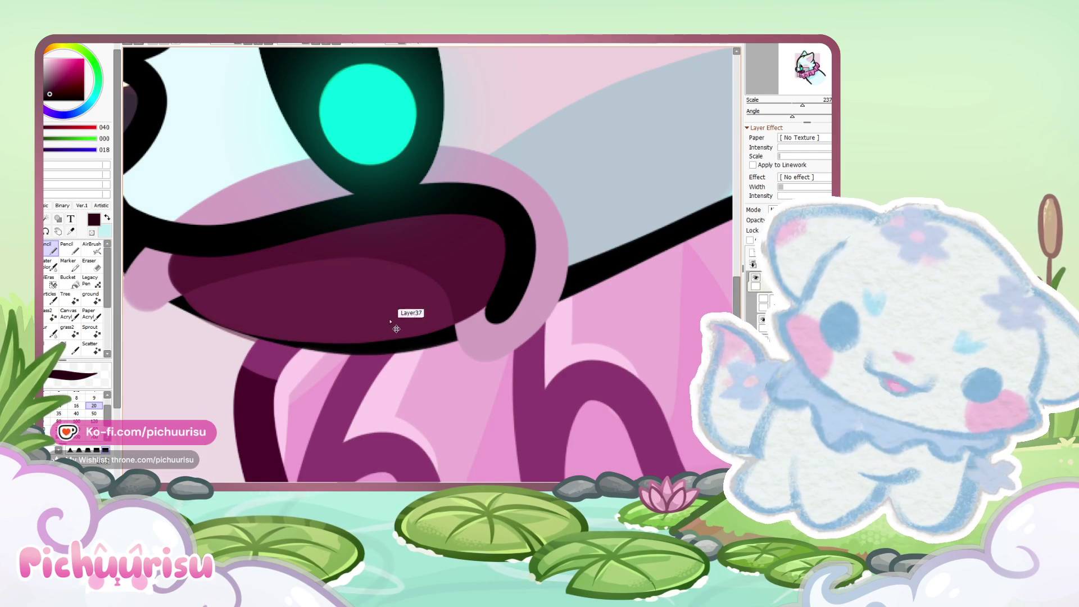
pyautogui.moveTo(507, 239)
pyautogui.mouseDown()
pyautogui.moveTo(412, 258)
pyautogui.moveTo(304, 360)
pyautogui.mouseUp()
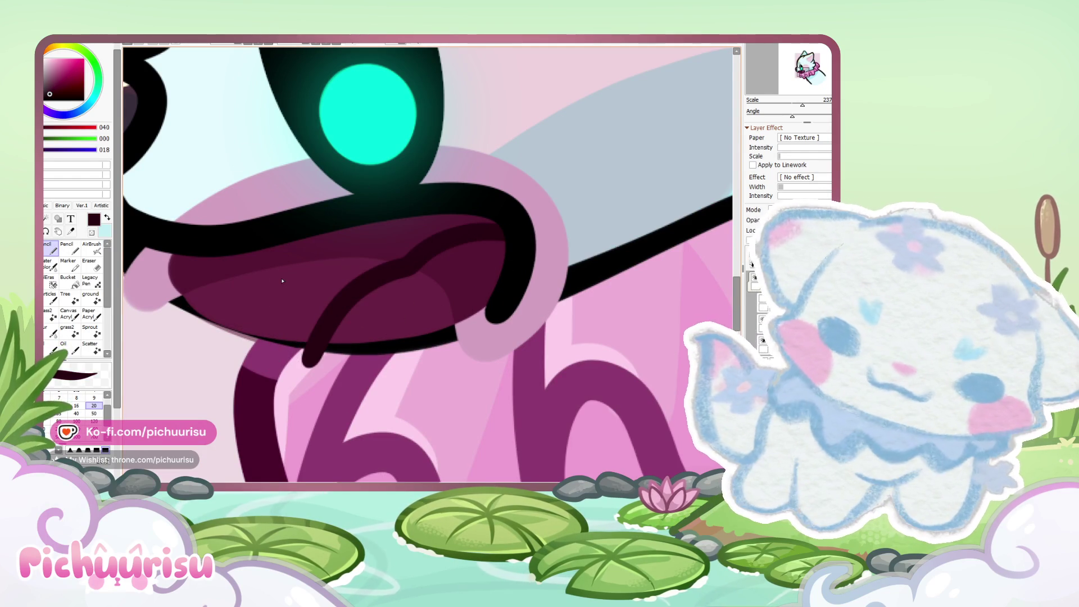
pyautogui.scroll(-8, 355, 239)
pyautogui.scroll(-3, 354, 238)
pyautogui.scroll(8, 354, 247)
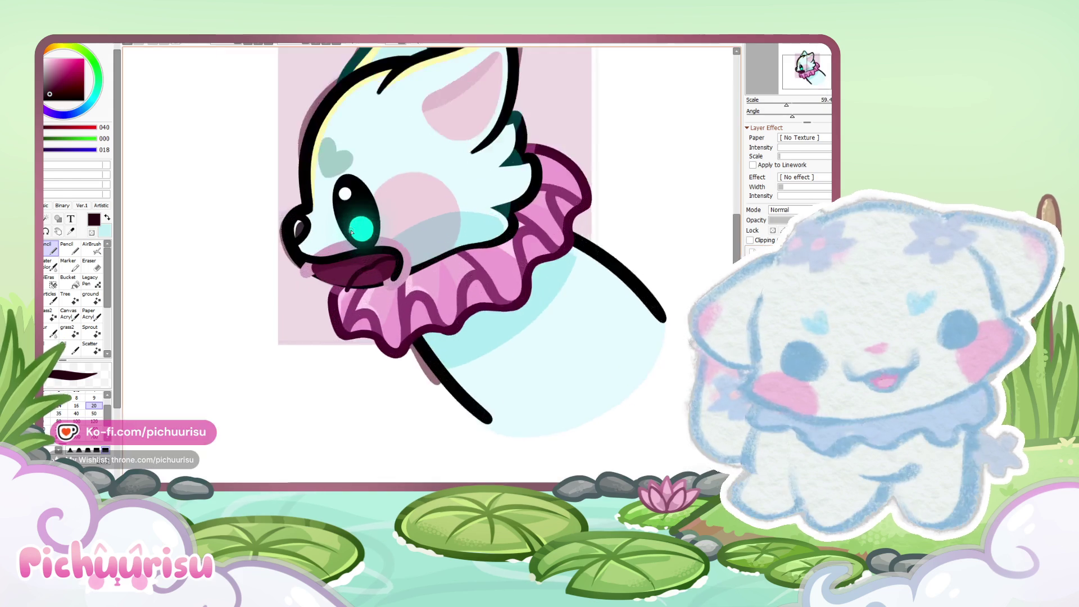
pyautogui.hotkey('ctrl', 'z')
pyautogui.moveTo(528, 273)
pyautogui.mouseDown()
pyautogui.moveTo(424, 292)
pyautogui.moveTo(354, 391)
pyautogui.mouseUp()
pyautogui.scroll(-3, 318, 282)
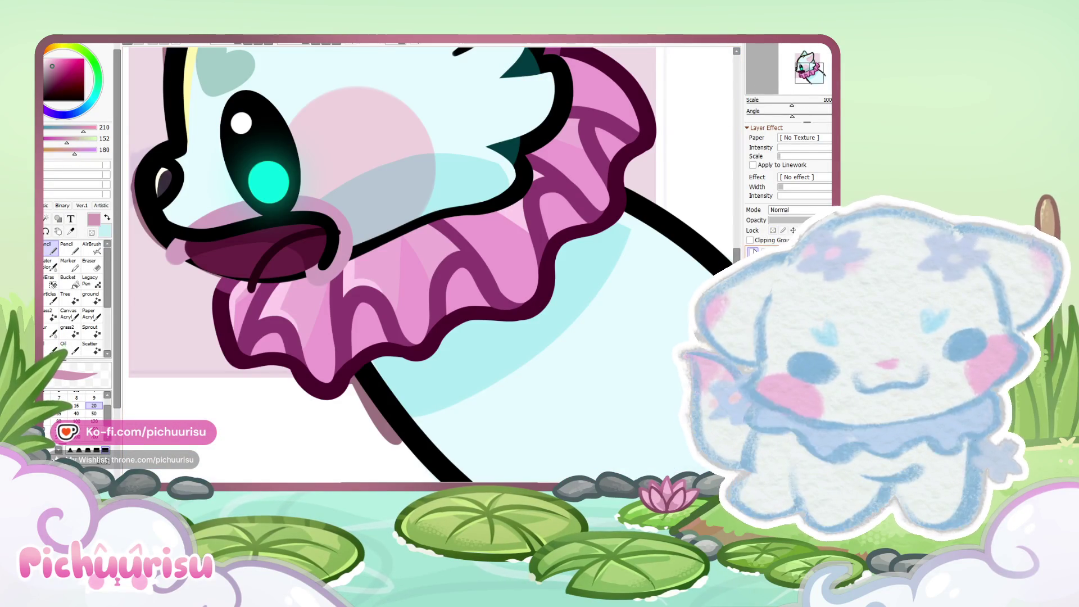
pyautogui.scroll(5, 266, 252)
# Step: Lay light pink strokes inside the mouth with a larger brush
pyautogui.moveTo(266, 253)
pyautogui.mouseDown()
pyautogui.moveTo(304, 307)
pyautogui.moveTo(374, 213)
pyautogui.moveTo(253, 281)
pyautogui.moveTo(315, 253)
pyautogui.moveTo(283, 288)
pyautogui.mouseUp()
pyautogui.click(94, 414)
pyautogui.moveTo(329, 253)
pyautogui.mouseDown()
pyautogui.moveTo(344, 242)
pyautogui.moveTo(259, 281)
pyautogui.moveTo(352, 233)
pyautogui.mouseUp()
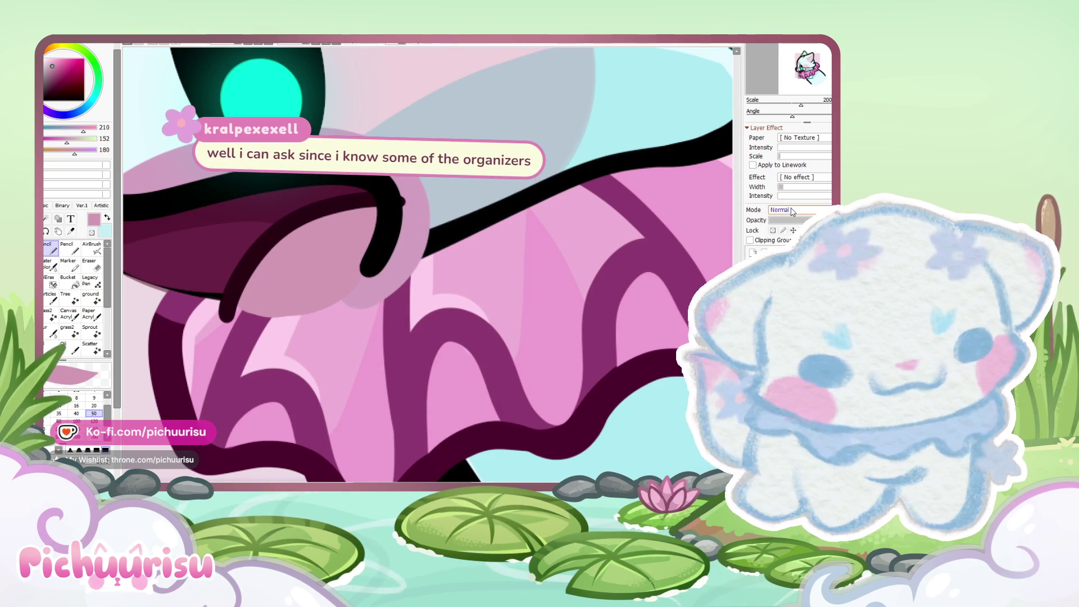
# Step: Set the layer to Multiply and paint darker pink shading across the mouth
pyautogui.click(798, 210)
pyautogui.click(793, 220)
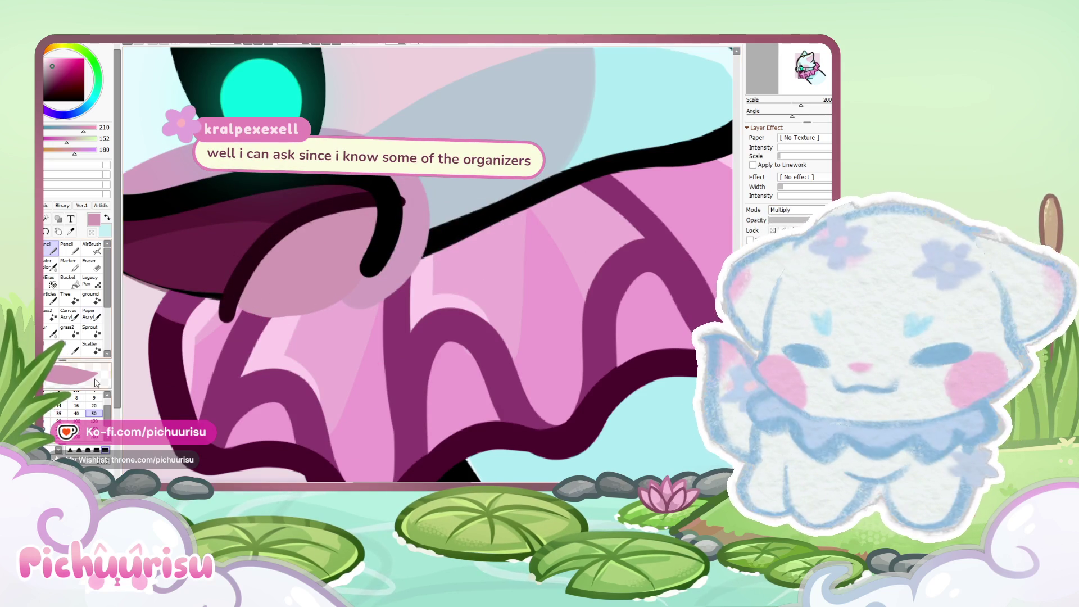
pyautogui.press('[')
pyautogui.press('[')
pyautogui.press('[')
pyautogui.scroll(1, 360, 253)
pyautogui.moveTo(373, 229)
pyautogui.mouseDown()
pyautogui.moveTo(253, 296)
pyautogui.moveTo(204, 340)
pyautogui.moveTo(372, 247)
pyautogui.moveTo(258, 319)
pyautogui.mouseUp()
pyautogui.scroll(-3, 259, 320)
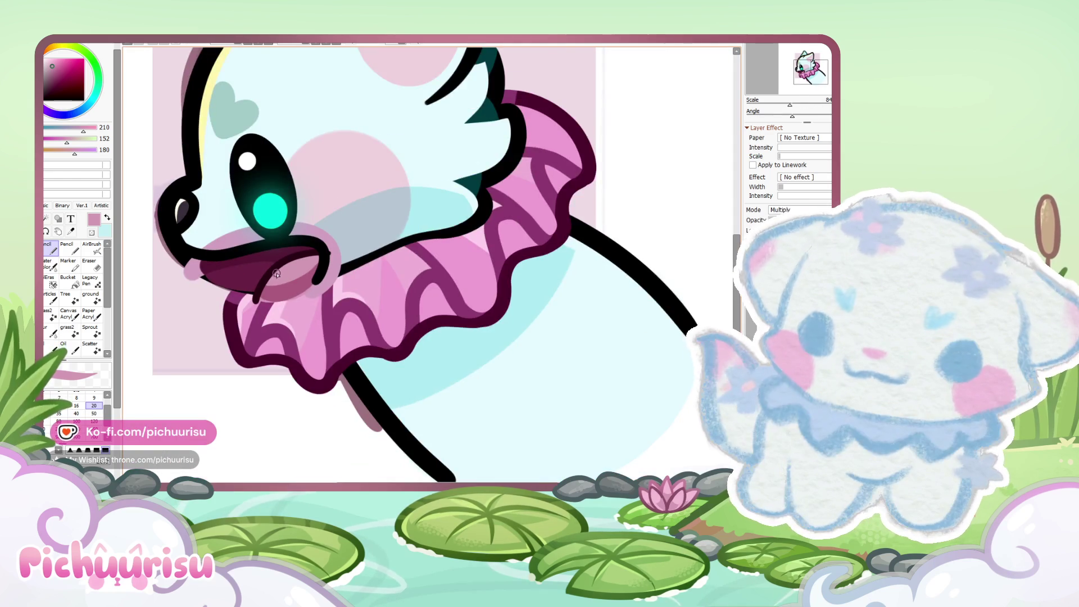
pyautogui.scroll(3, 277, 273)
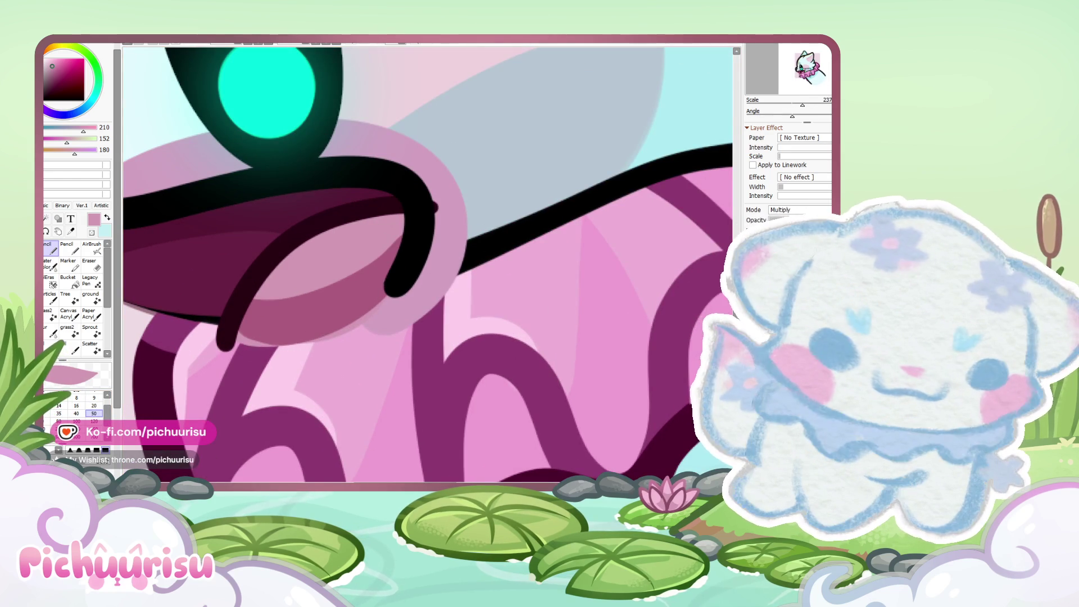
# Step: Paint a lighter pink tongue area across the lower mouth up to the black line
pyautogui.press('[')
pyautogui.press('[')
pyautogui.press('[')
pyautogui.scroll(2, 421, 241)
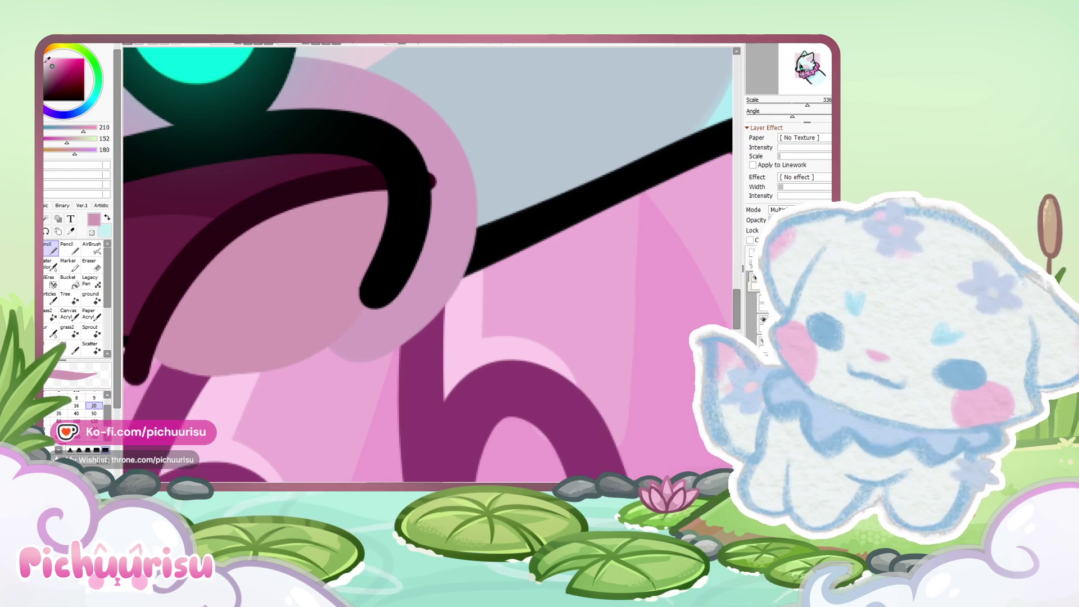
pyautogui.click(49, 63)
pyautogui.moveTo(173, 304)
pyautogui.mouseDown()
pyautogui.moveTo(386, 229)
pyautogui.moveTo(388, 248)
pyautogui.moveTo(265, 352)
pyautogui.moveTo(167, 346)
pyautogui.moveTo(338, 296)
pyautogui.mouseUp()
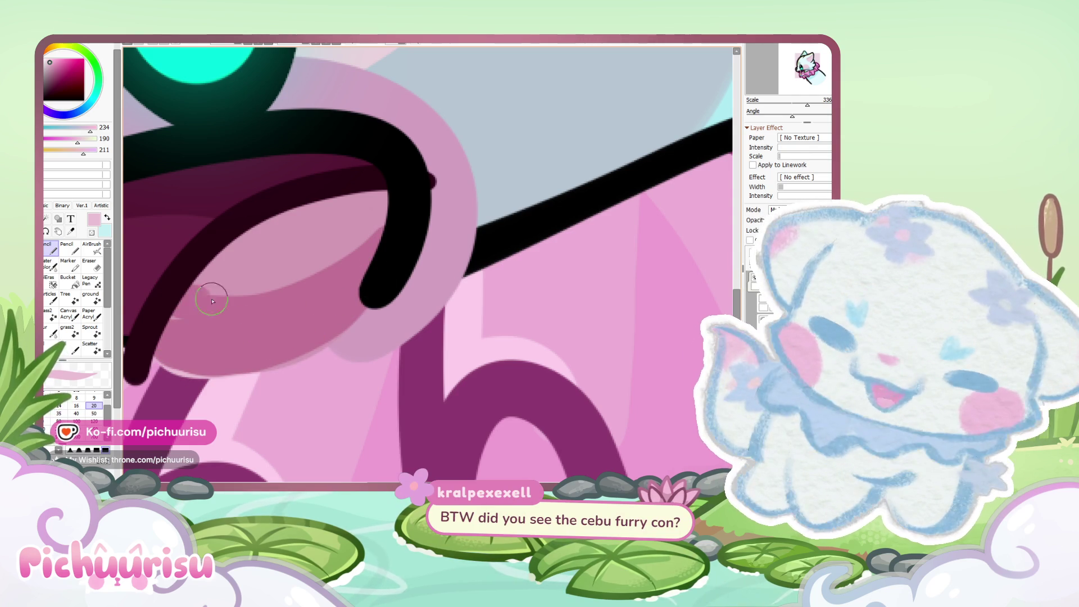
pyautogui.moveTo(196, 300); pyautogui.dragTo(362, 260)
# Step: Erase stray shading around the tongue, then sample dark maroon and return to the Pencil
pyautogui.press('e')
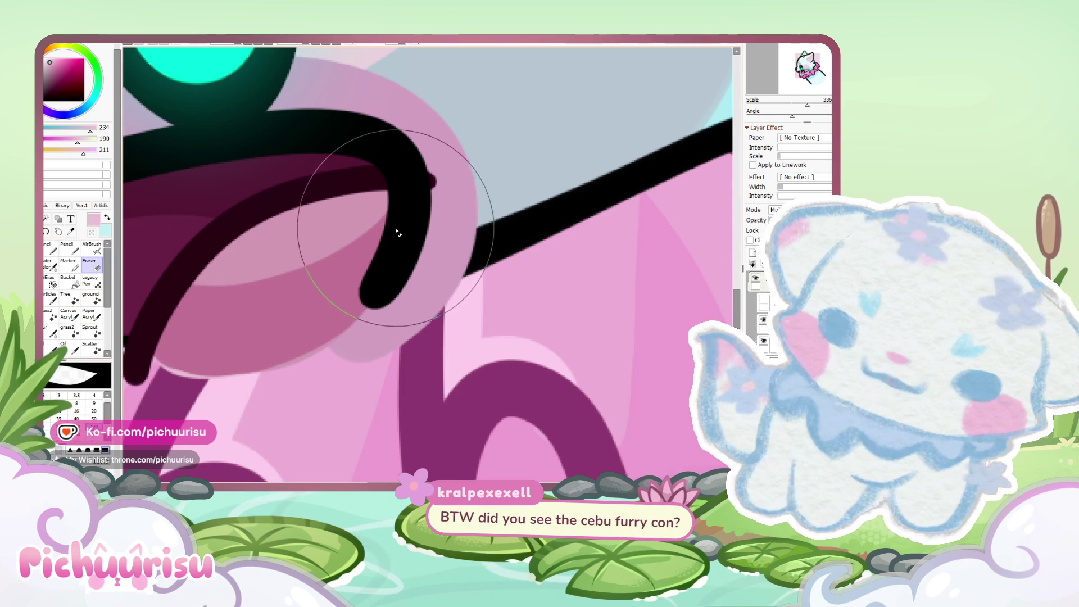
pyautogui.scroll(-2, 337, 214)
pyautogui.scroll(1, 278, 250)
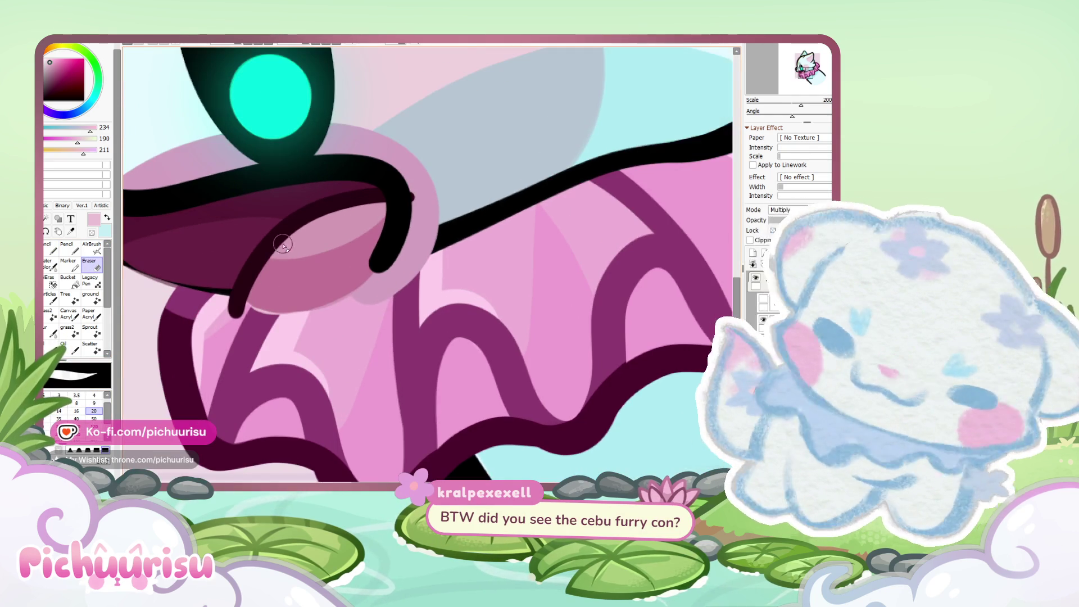
pyautogui.scroll(-10, 245, 305)
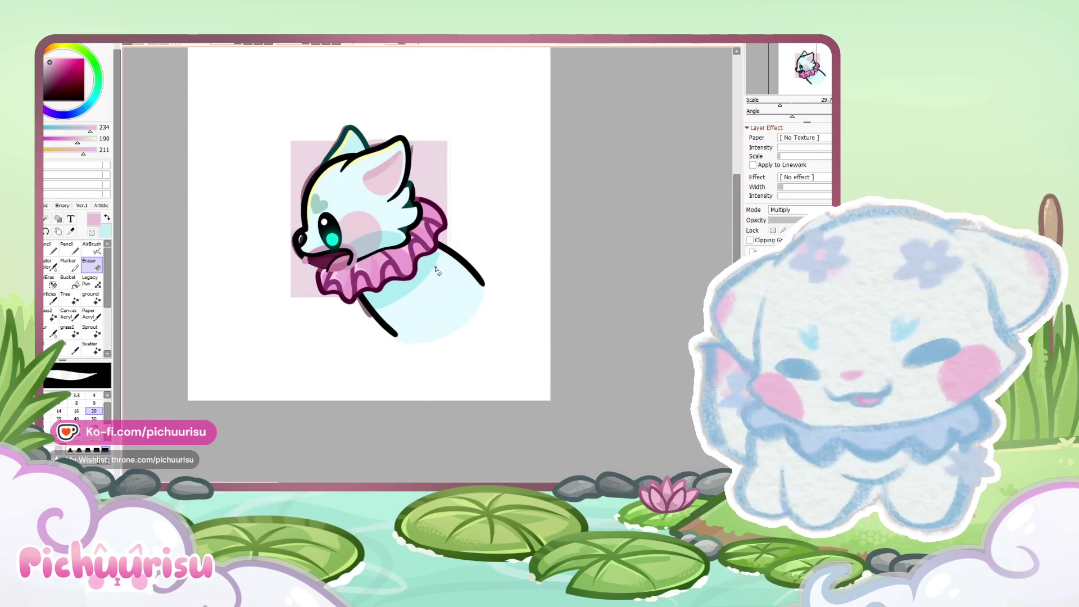
pyautogui.scroll(5, 346, 268)
pyautogui.keyDown('alt'); pyautogui.click(328, 251); pyautogui.keyUp('alt')
pyautogui.click(51, 248)
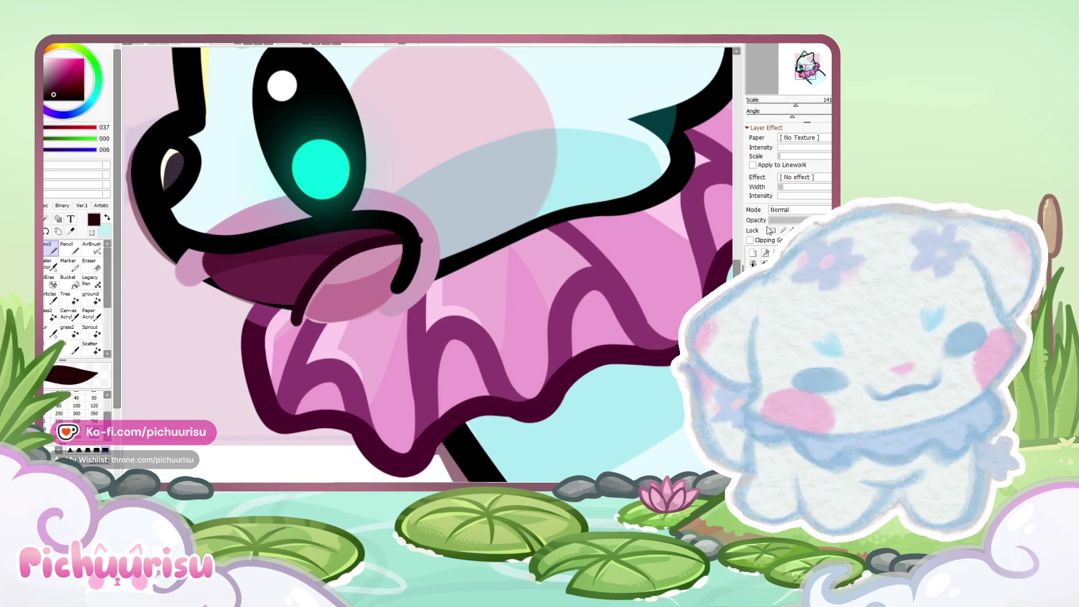
# Step: Zoom out, rotate the view about 22° counter-clockwise, and zoom back in on the head
pyautogui.scroll(-1, 408, 272)
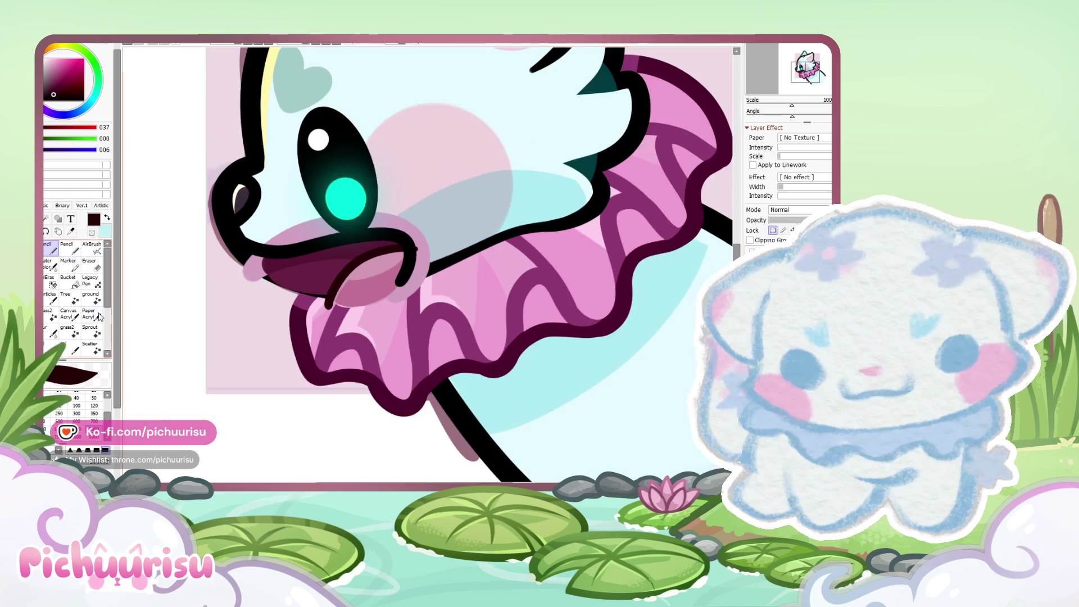
pyautogui.scroll(1, 377, 156)
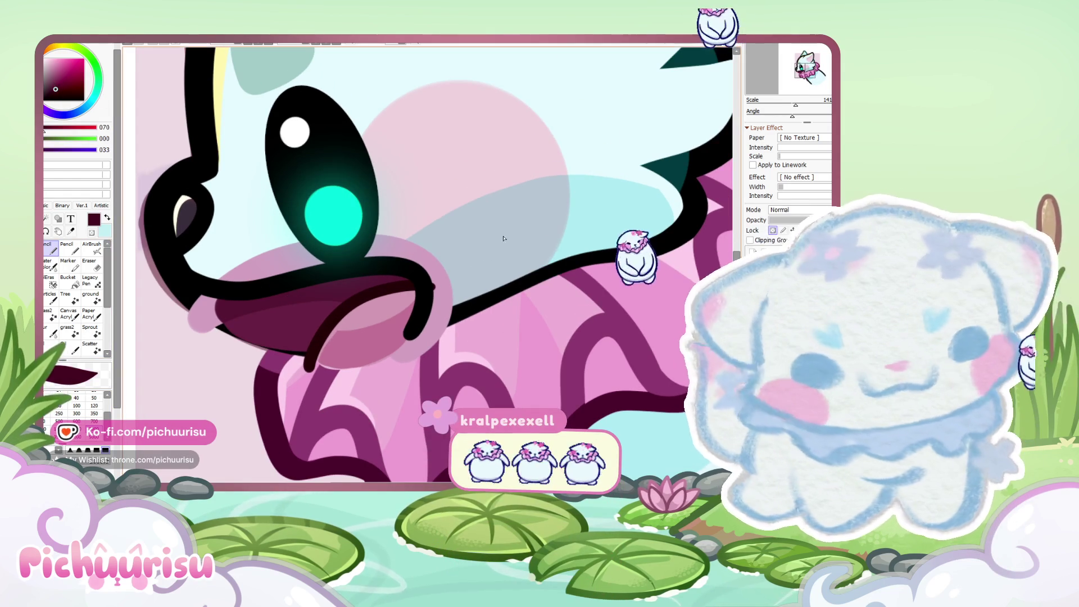
pyautogui.scroll(-5, 360, 242)
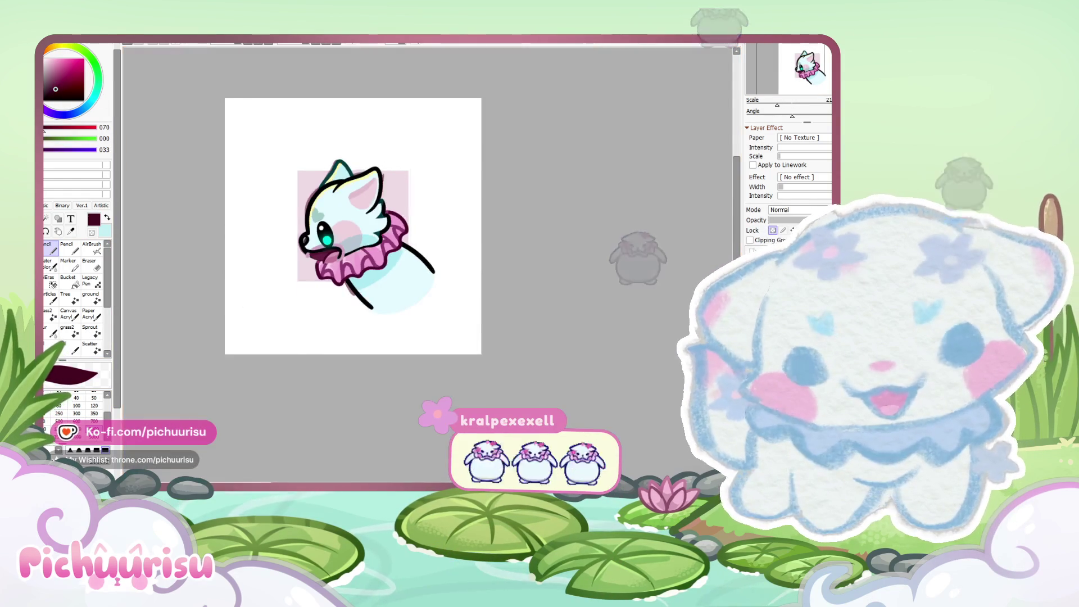
pyautogui.moveTo(506, 168)
pyautogui.mouseDown()
pyautogui.moveTo(495, 213)
pyautogui.moveTo(450, 265)
pyautogui.moveTo(506, 185)
pyautogui.moveTo(517, 141)
pyautogui.mouseUp()
pyautogui.scroll(3, 675, 241)
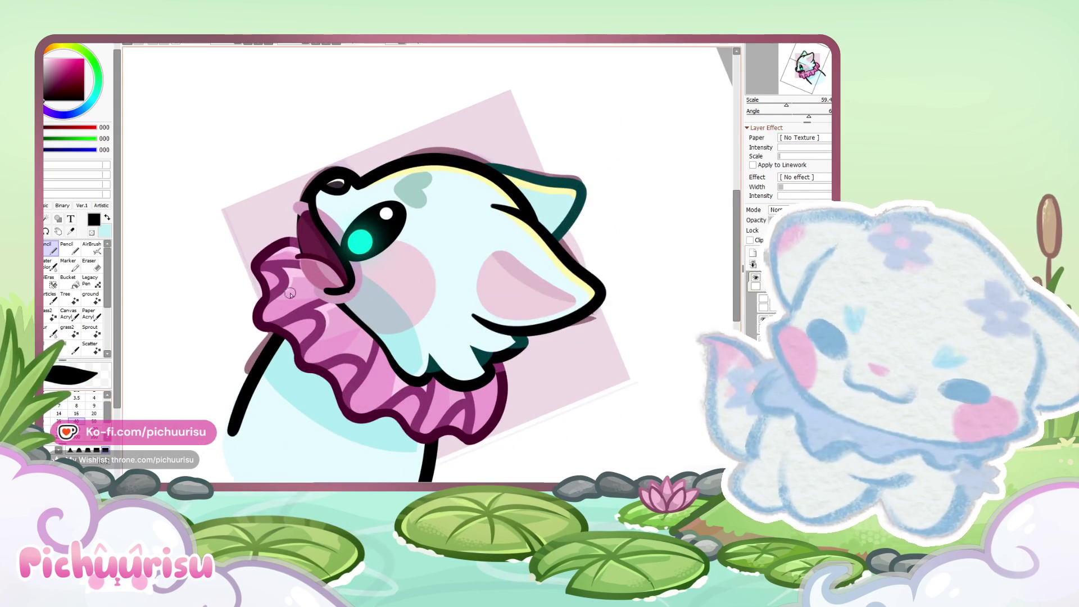
# Step: Add small black lineart strokes beside the eye and muzzle with a size 9 pencil
pyautogui.scroll(3, 316, 221)
pyautogui.scroll(1, 315, 221)
pyautogui.moveTo(320, 209)
pyautogui.mouseDown()
pyautogui.moveTo(309, 337)
pyautogui.moveTo(377, 337)
pyautogui.mouseUp()
pyautogui.scroll(-3, 319, 276)
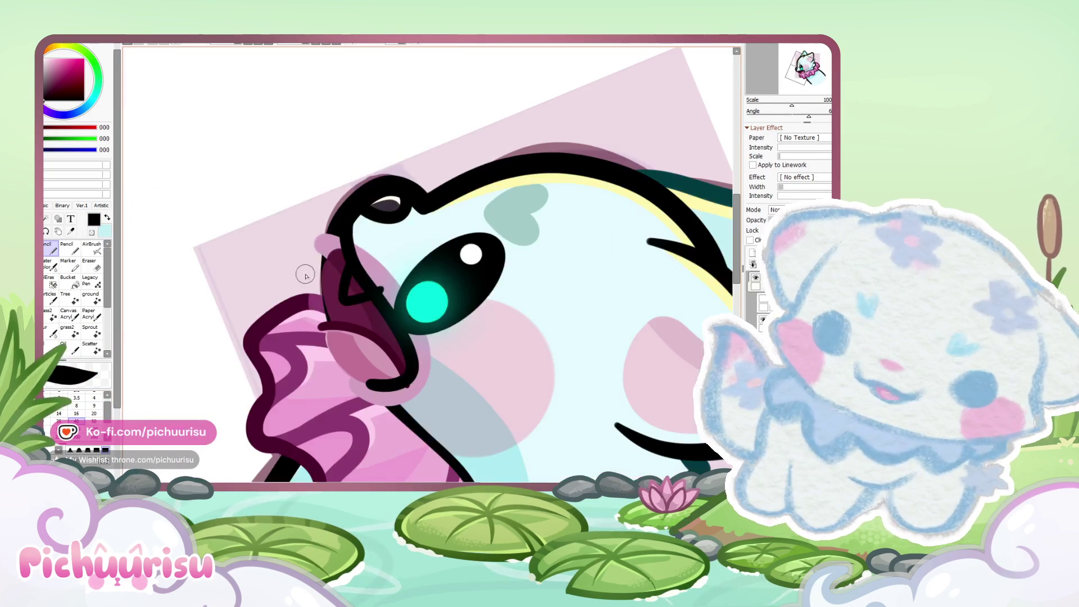
pyautogui.scroll(3, 385, 297)
pyautogui.hotkey('ctrl', 'z')
pyautogui.moveTo(284, 203)
pyautogui.mouseDown()
pyautogui.moveTo(272, 240)
pyautogui.moveTo(337, 315)
pyautogui.mouseUp()
pyautogui.hotkey('ctrl', 'z')
pyautogui.click(93, 406)
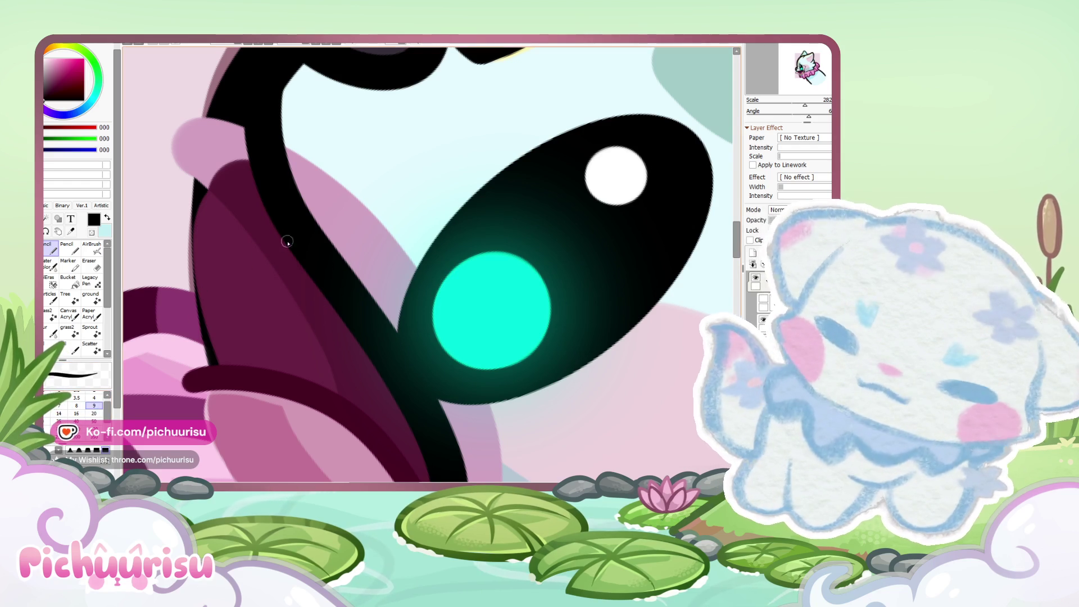
pyautogui.scroll(2, 289, 188)
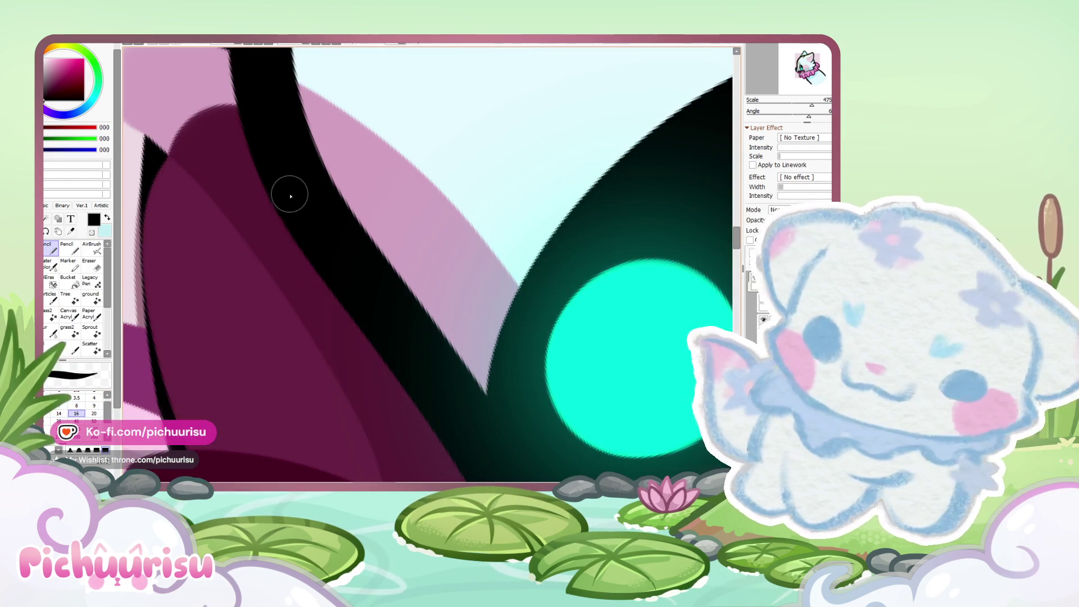
pyautogui.moveTo(289, 188); pyautogui.dragTo(325, 320)
pyautogui.scroll(-4, 258, 244)
pyautogui.scroll(-2, 258, 243)
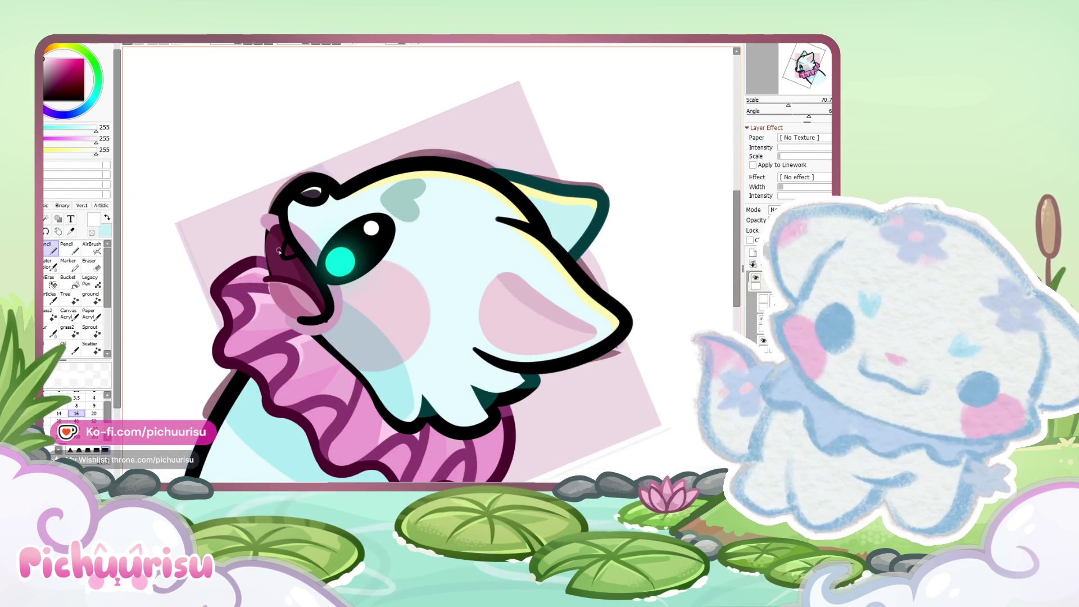
pyautogui.scroll(8, 282, 246)
# Step: Paint white over the outline near the eye
pyautogui.moveTo(282, 247); pyautogui.dragTo(293, 275)
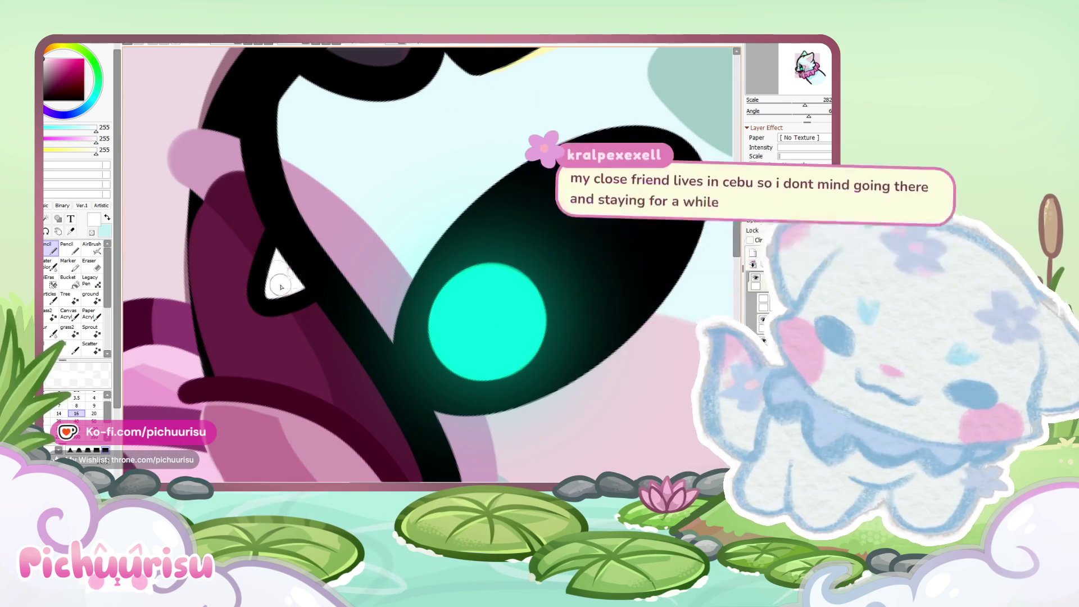
pyautogui.scroll(-5, 268, 231)
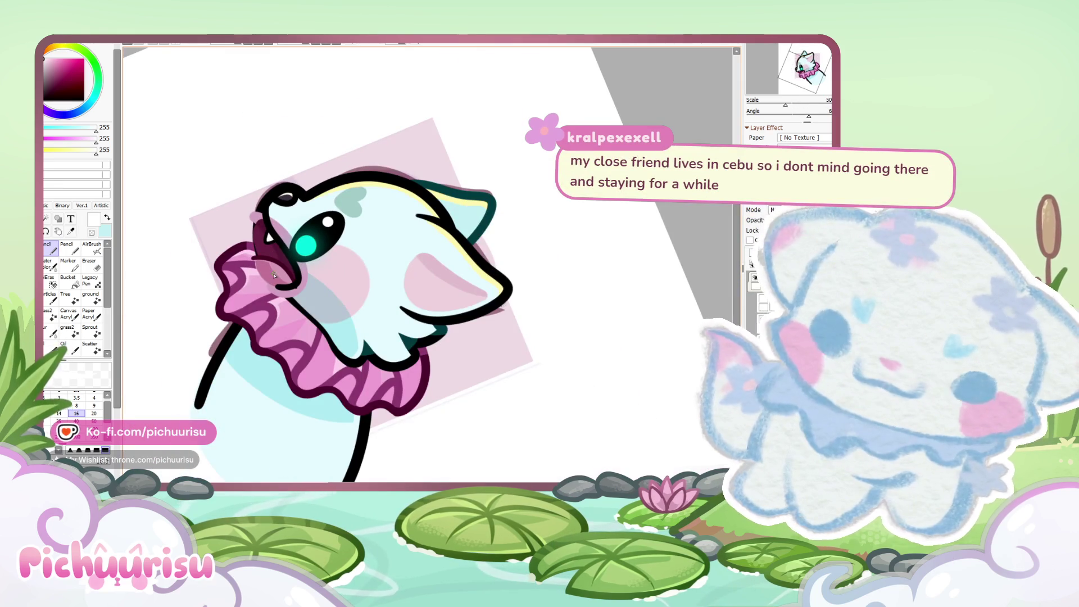
pyautogui.scroll(-1, 333, 354)
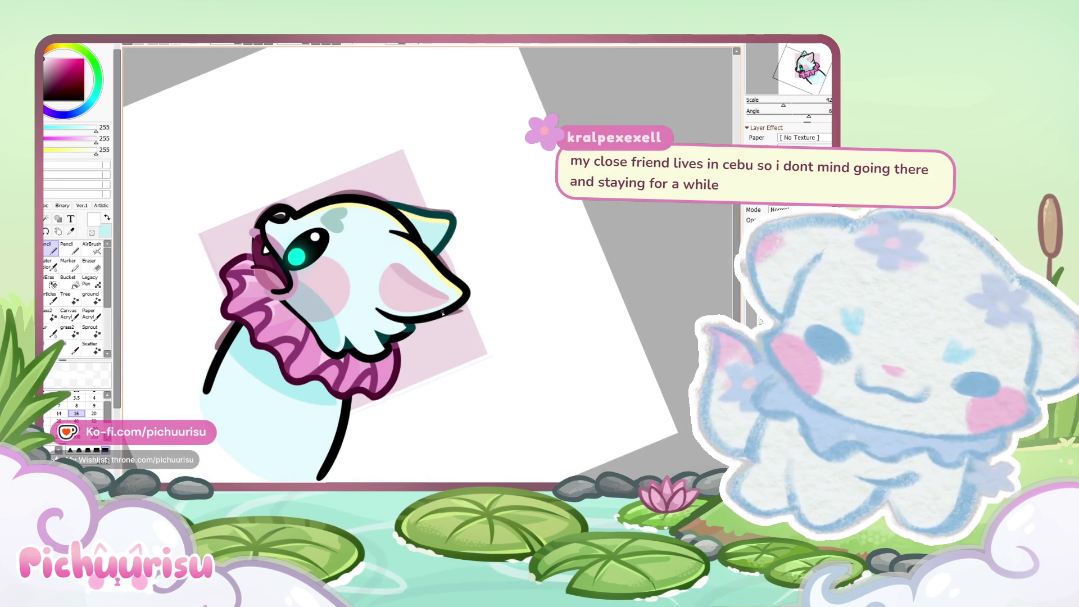
pyautogui.scroll(2, 292, 389)
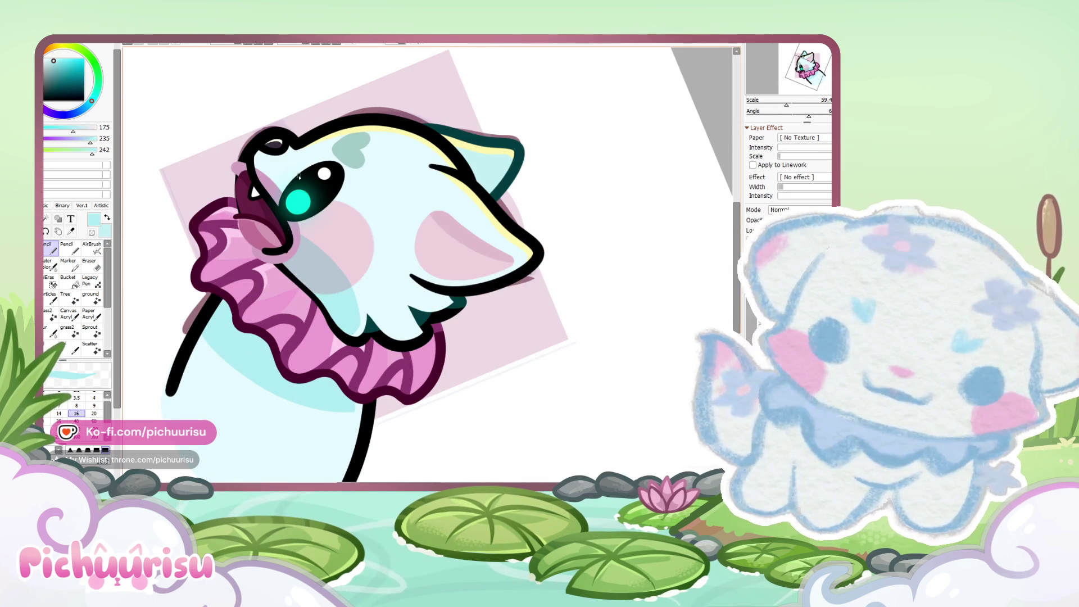
pyautogui.scroll(5, 277, 195)
pyautogui.scroll(5, 243, 199)
# Step: Fill the small muzzle gap with light blue and white, then reset the canvas rotation upright
pyautogui.moveTo(205, 181)
pyautogui.mouseDown()
pyautogui.moveTo(185, 236)
pyautogui.moveTo(217, 209)
pyautogui.moveTo(205, 241)
pyautogui.moveTo(212, 234)
pyautogui.mouseUp()
pyautogui.scroll(-4, 233, 190)
pyautogui.scroll(-3, 233, 190)
pyautogui.scroll(6, 229, 191)
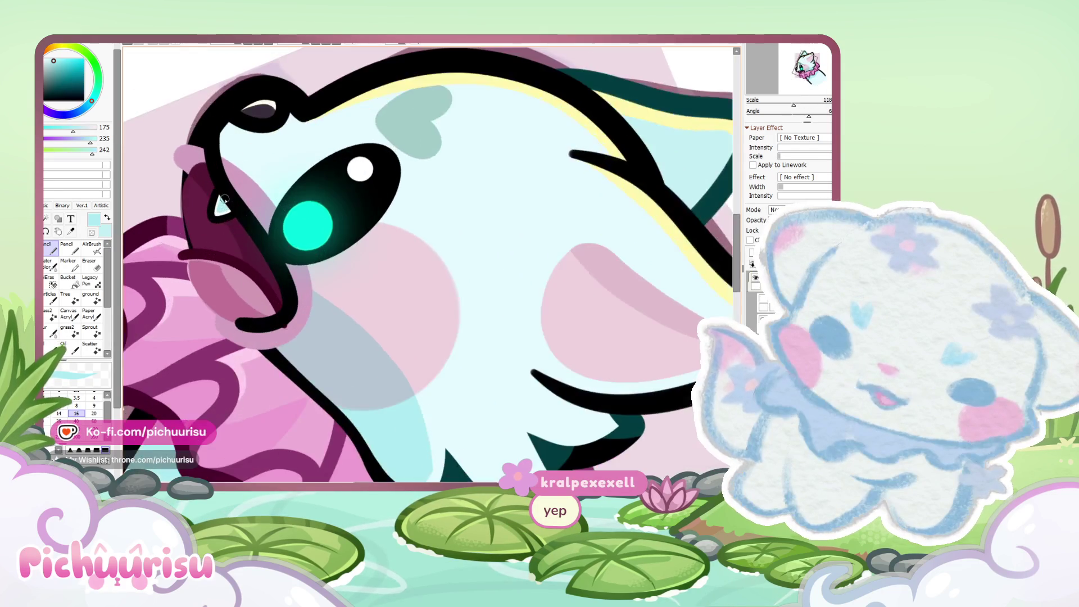
pyautogui.scroll(5, 228, 190)
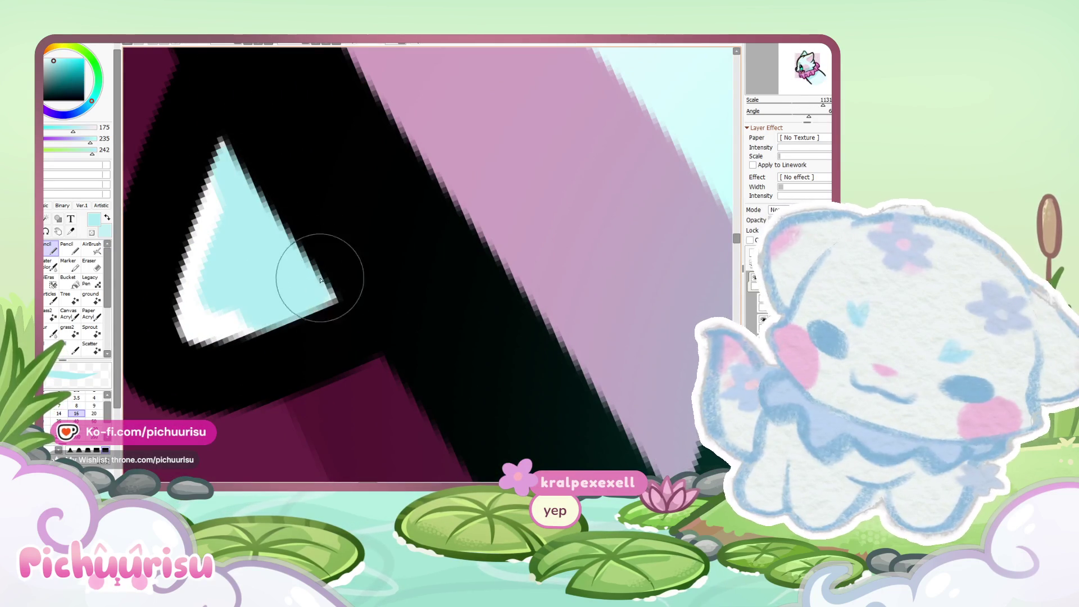
pyautogui.keyDown('alt'); pyautogui.click(192, 309); pyautogui.keyUp('alt')
pyautogui.moveTo(219, 206)
pyautogui.mouseDown()
pyautogui.moveTo(224, 294)
pyautogui.moveTo(228, 269)
pyautogui.moveTo(258, 270)
pyautogui.moveTo(234, 217)
pyautogui.moveTo(241, 224)
pyautogui.moveTo(241, 157)
pyautogui.moveTo(253, 304)
pyautogui.mouseUp()
pyautogui.keyDown('alt'); pyautogui.click(267, 284); pyautogui.keyUp('alt')
pyautogui.keyDown('alt'); pyautogui.click(214, 326); pyautogui.keyUp('alt')
pyautogui.scroll(-10, 341, 294)
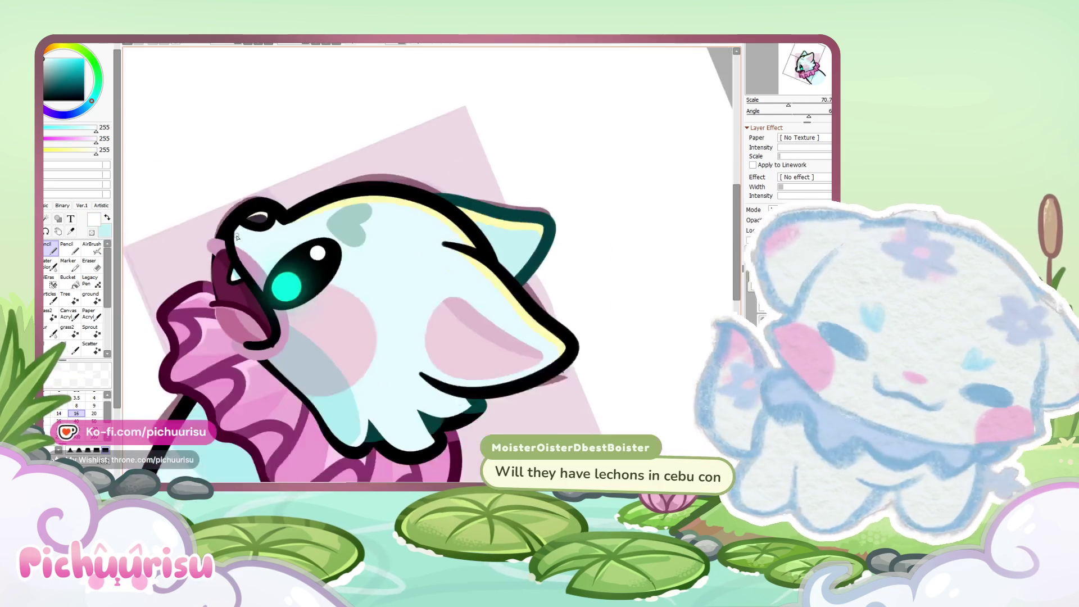
pyautogui.scroll(3, 231, 215)
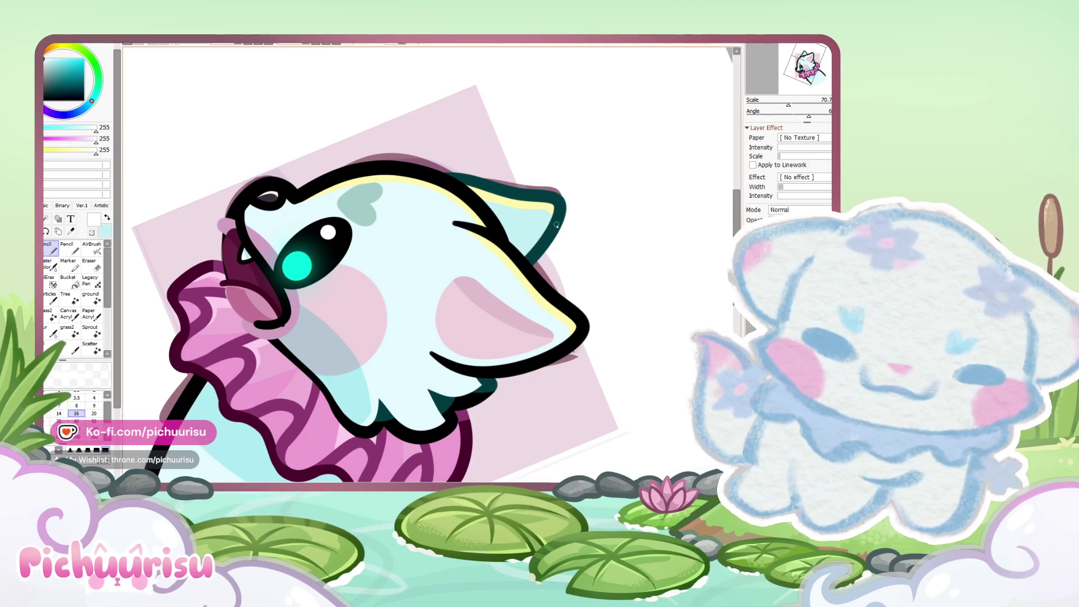
pyautogui.scroll(-3, 532, 204)
pyautogui.press('Home')
pyautogui.scroll(1, 428, 265)
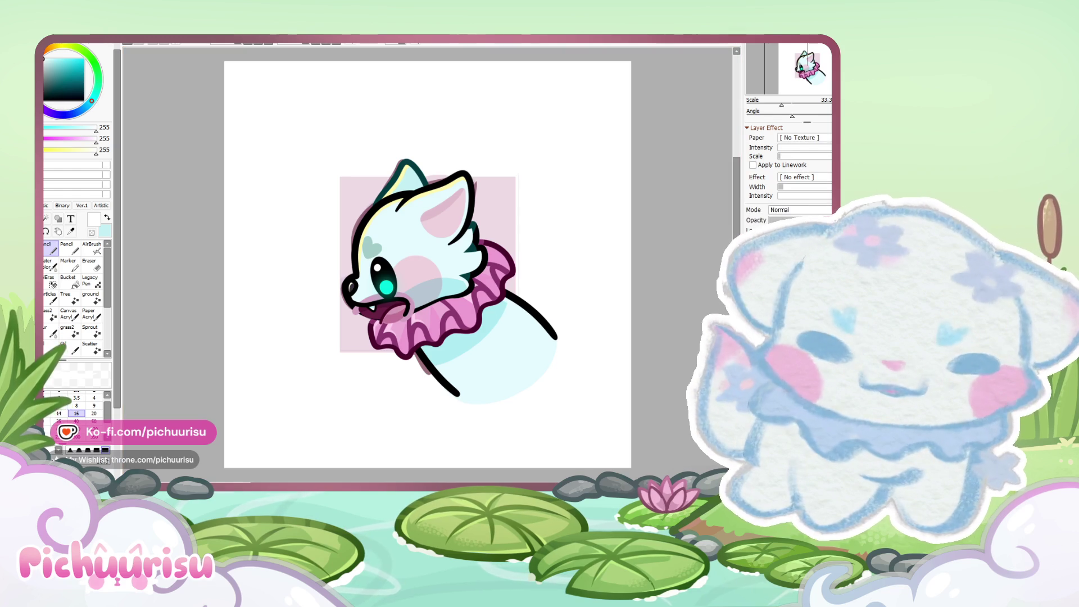
# Step: Draw a dark maroon looped outline under the tongue, redoing it several times until it fits
pyautogui.scroll(3, 414, 309)
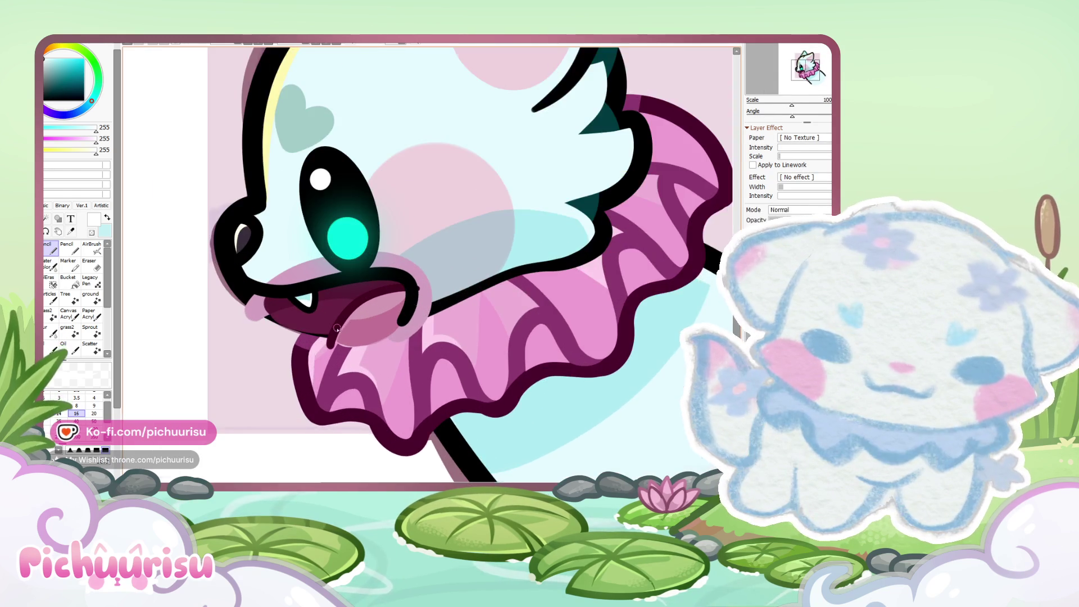
pyautogui.scroll(2, 338, 326)
pyautogui.keyDown('alt'); pyautogui.click(341, 320); pyautogui.keyUp('alt')
pyautogui.moveTo(315, 383); pyautogui.dragTo(446, 331)
pyautogui.scroll(-4, 447, 330)
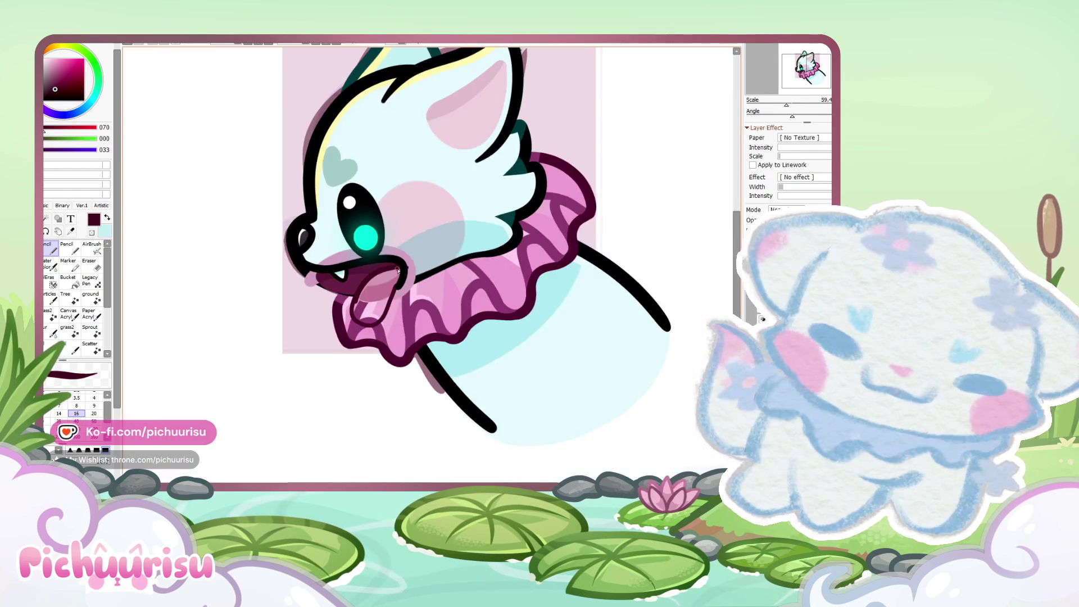
pyautogui.scroll(3, 447, 330)
pyautogui.scroll(1, 374, 316)
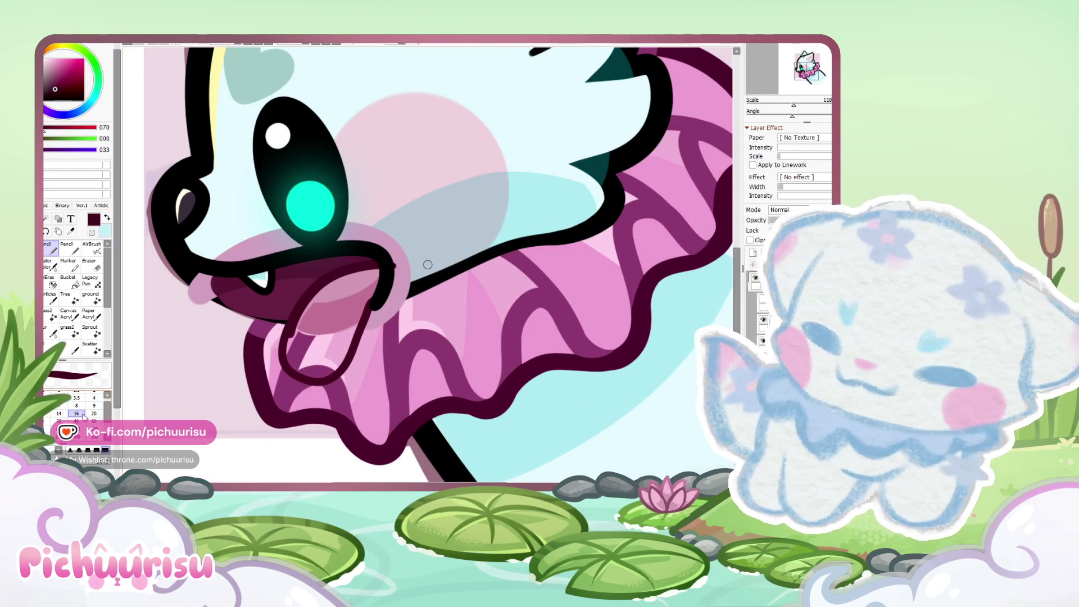
pyautogui.hotkey('ctrl', 'z')
pyautogui.moveTo(284, 344)
pyautogui.mouseDown()
pyautogui.moveTo(368, 307)
pyautogui.moveTo(337, 354)
pyautogui.moveTo(383, 312)
pyautogui.mouseUp()
pyautogui.hotkey('ctrl', 'z')
pyautogui.hotkey('ctrl', 'z')
pyautogui.moveTo(304, 298)
pyautogui.mouseDown()
pyautogui.moveTo(293, 329)
pyautogui.moveTo(359, 308)
pyautogui.moveTo(290, 296)
pyautogui.mouseUp()
pyautogui.hotkey('ctrl', 'z')
pyautogui.moveTo(300, 362); pyautogui.dragTo(371, 307)
pyautogui.hotkey('ctrl', 'z')
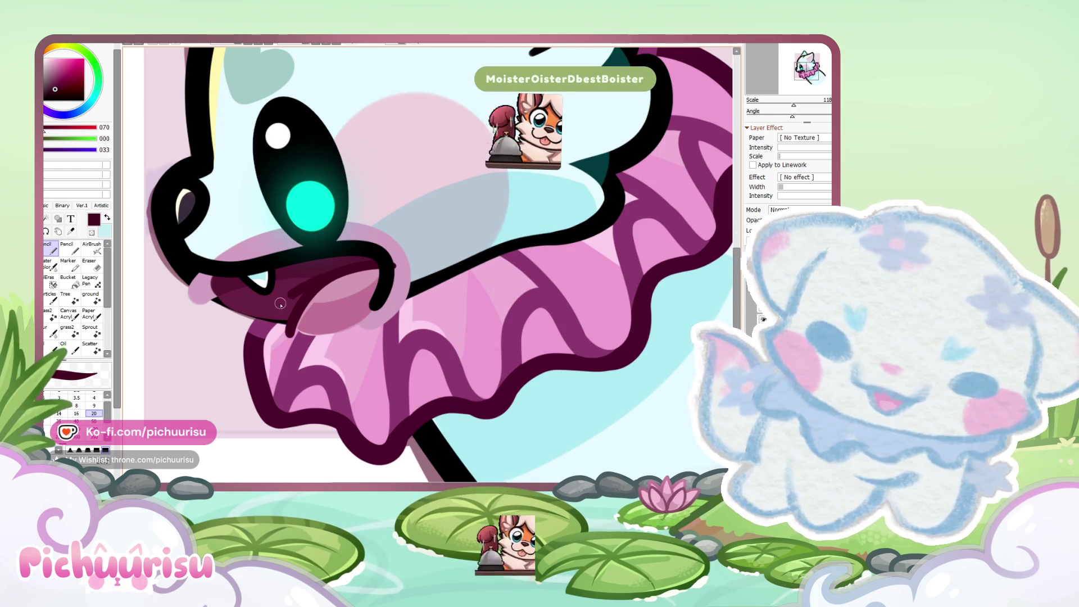
pyautogui.moveTo(327, 278); pyautogui.dragTo(356, 309)
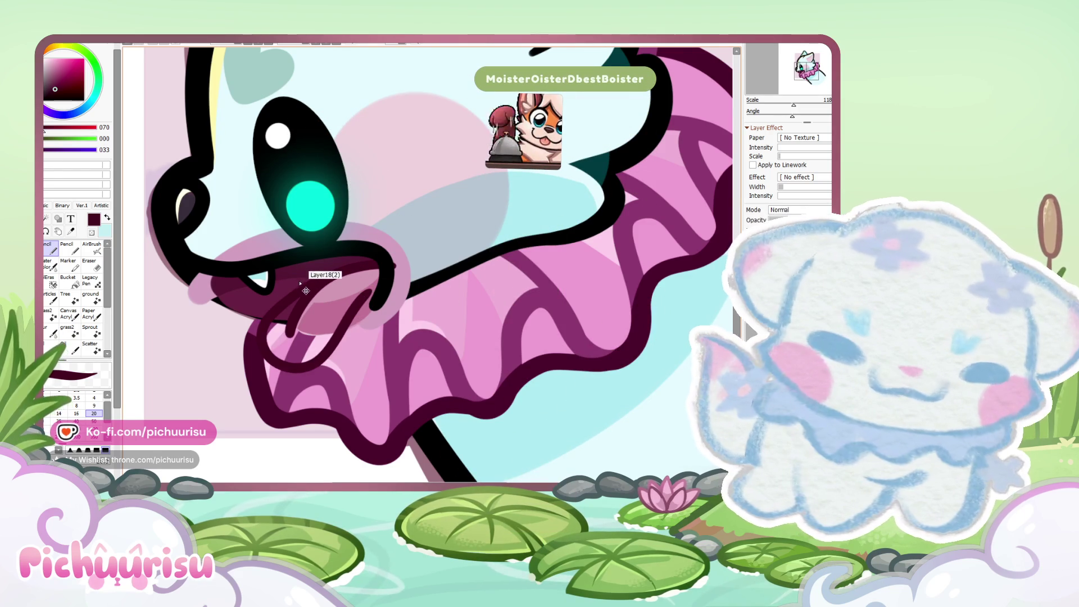
pyautogui.hotkey('ctrl', 'z')
pyautogui.scroll(4, 288, 306)
pyautogui.moveTo(405, 219)
pyautogui.mouseDown()
pyautogui.moveTo(242, 393)
pyautogui.moveTo(461, 315)
pyautogui.moveTo(472, 267)
pyautogui.mouseUp()
pyautogui.scroll(-2, 391, 272)
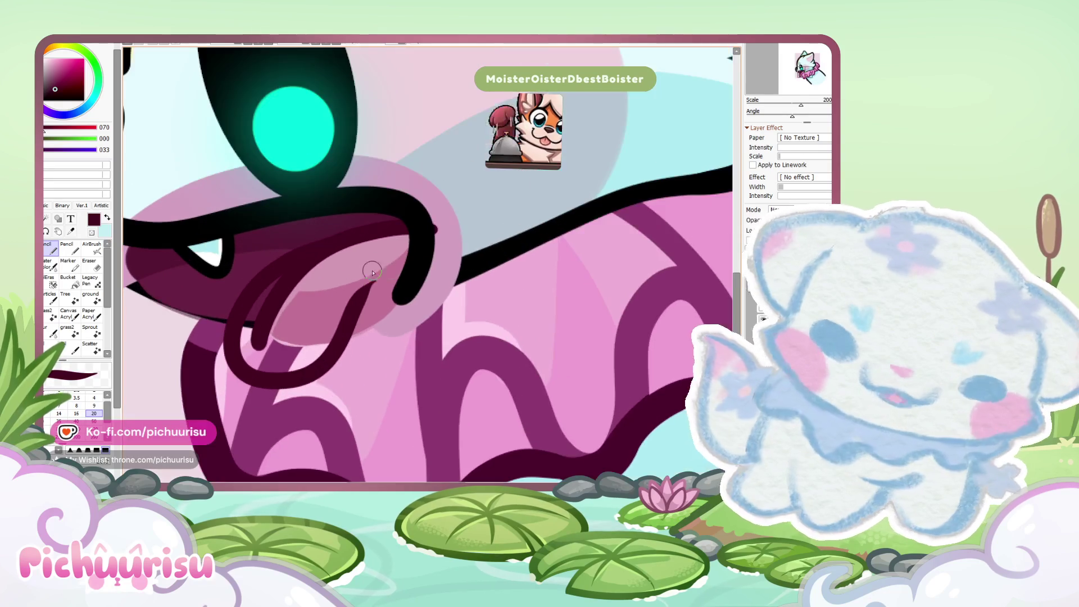
# Step: Tidy the outline with the eraser, fill the tongue with light pink, and erase its edges clean
pyautogui.click(89, 264)
pyautogui.scroll(2, 388, 270)
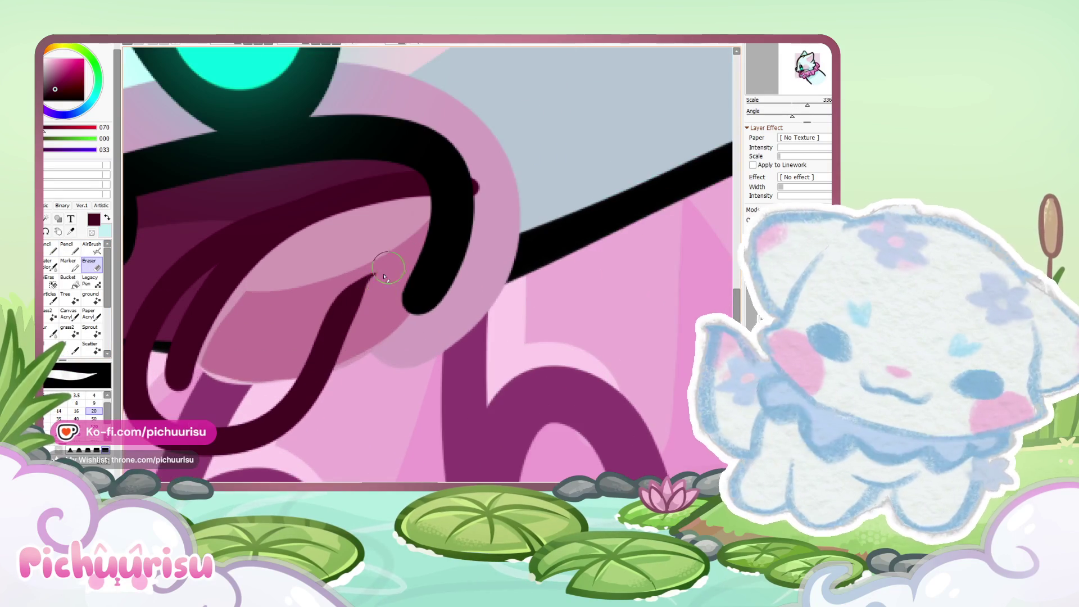
pyautogui.scroll(-4, 334, 260)
pyautogui.click(51, 247)
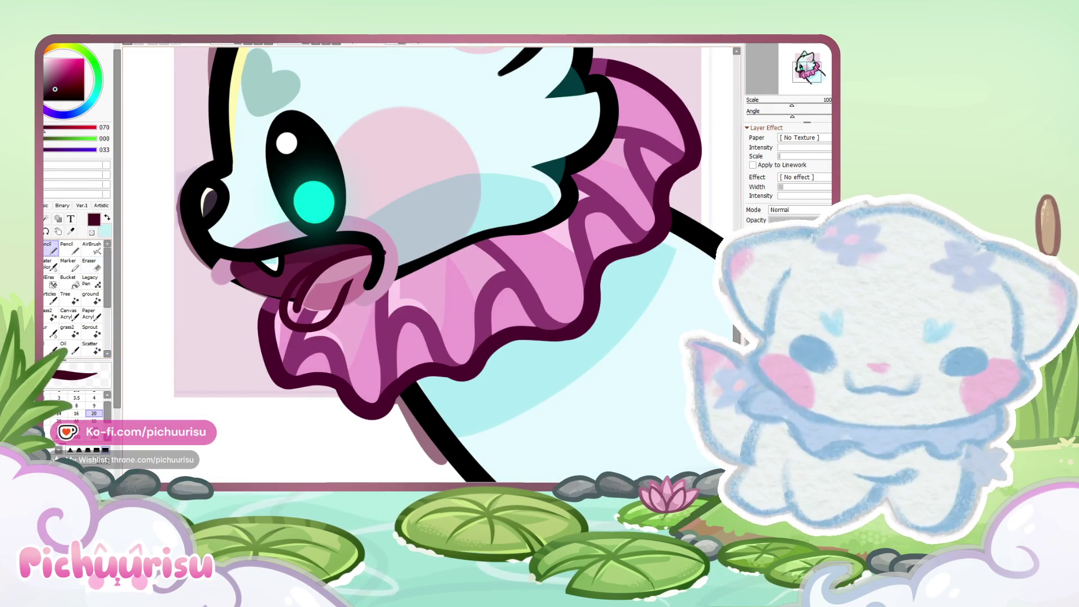
pyautogui.scroll(2, 281, 290)
pyautogui.keyDown('alt'); pyautogui.click(280, 290); pyautogui.keyUp('alt')
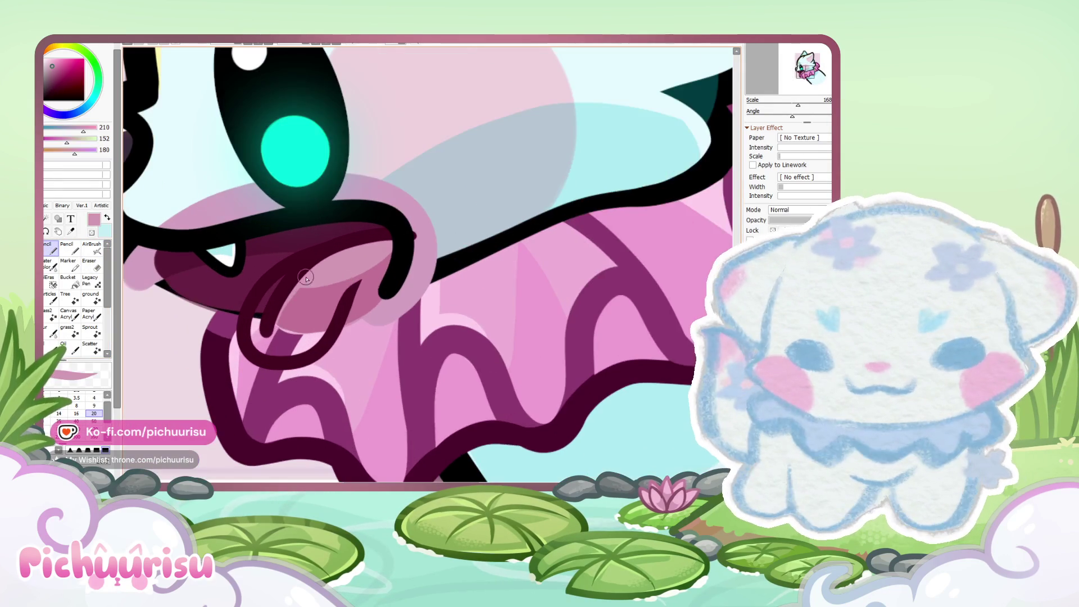
pyautogui.scroll(2, 281, 290)
pyautogui.moveTo(279, 289)
pyautogui.mouseDown()
pyautogui.moveTo(366, 247)
pyautogui.moveTo(284, 369)
pyautogui.moveTo(285, 345)
pyautogui.moveTo(327, 290)
pyautogui.mouseUp()
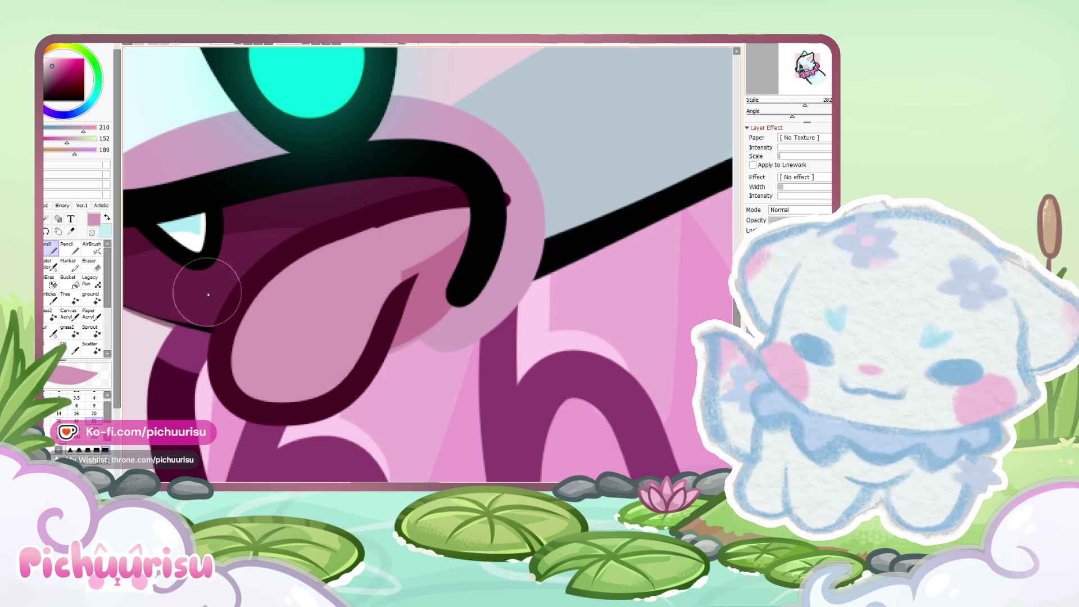
pyautogui.press('e')
pyautogui.scroll(2, 349, 219)
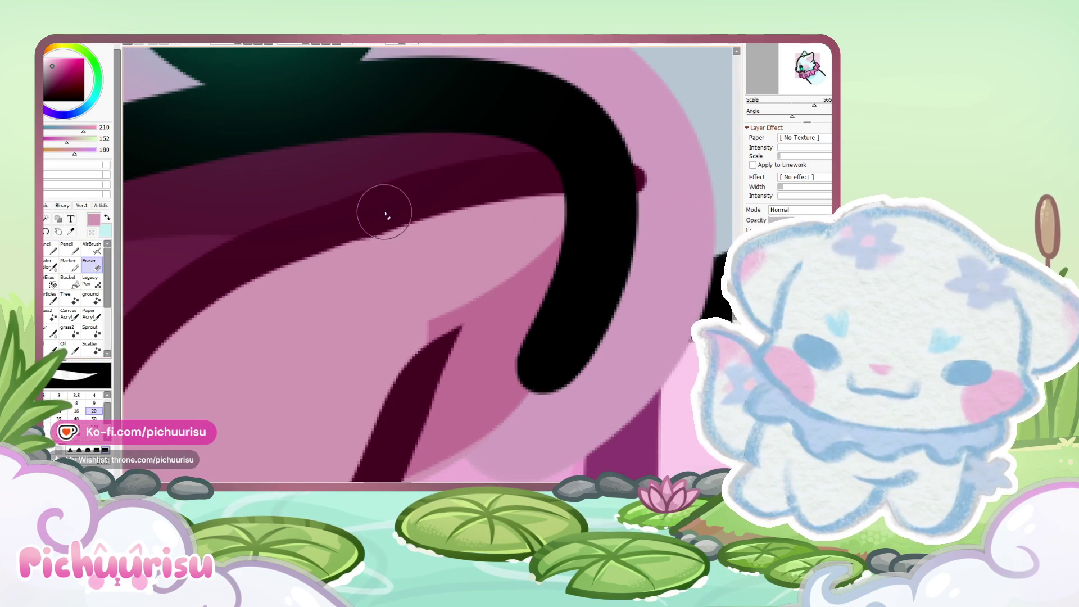
pyautogui.scroll(-10, 381, 212)
pyautogui.click(50, 250)
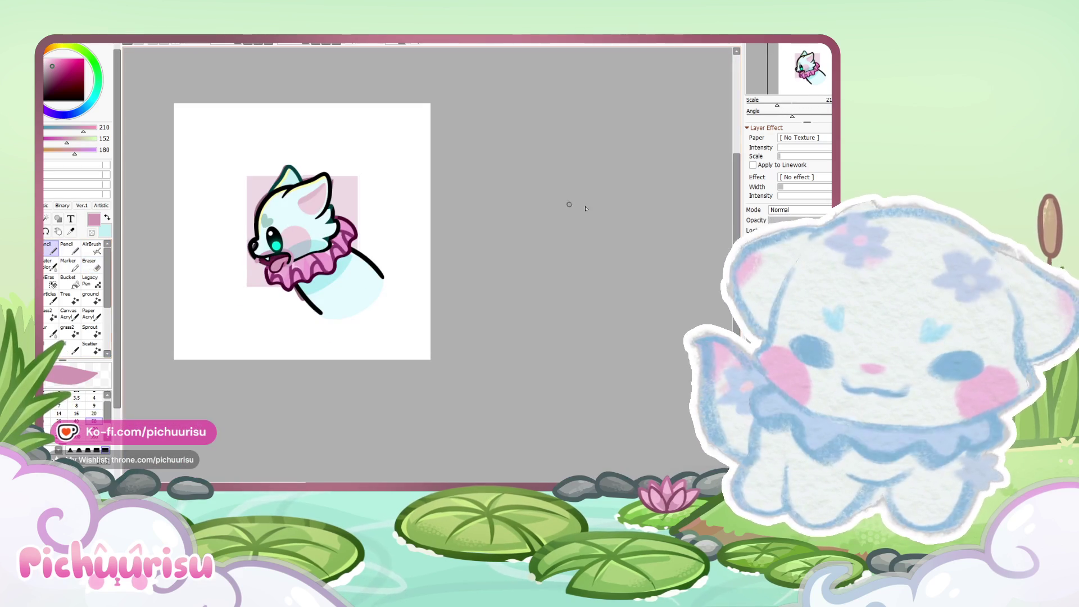
pyautogui.scroll(5, 286, 266)
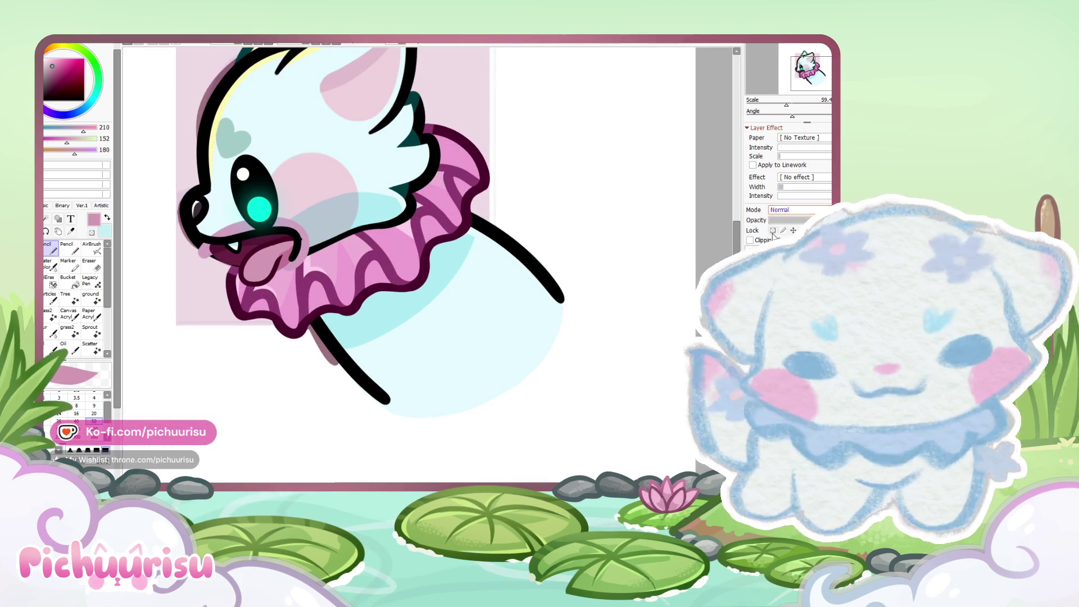
# Step: Try magenta shading around the tongue, undo it, and sample the light tongue pink
pyautogui.moveTo(197, 222); pyautogui.dragTo(309, 230)
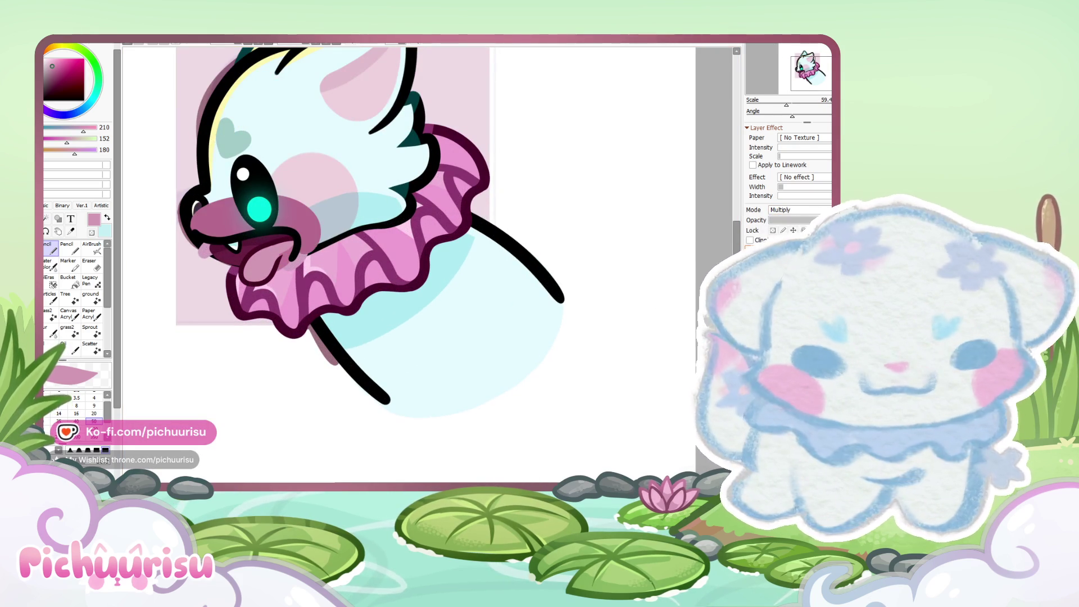
pyautogui.hotkey('ctrl', 'z')
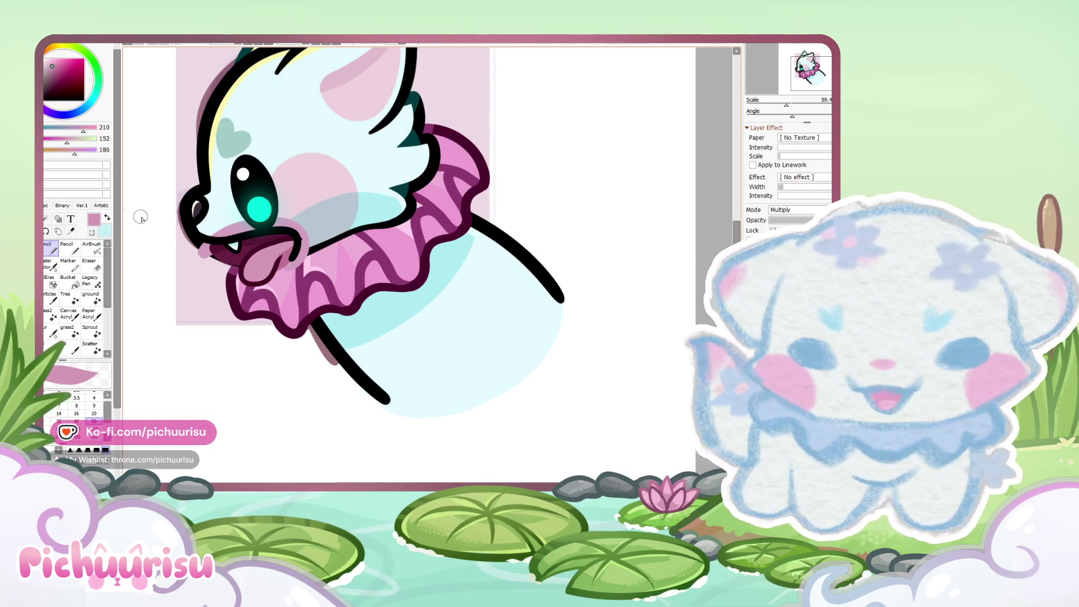
pyautogui.scroll(3, 278, 276)
pyautogui.scroll(2, 277, 276)
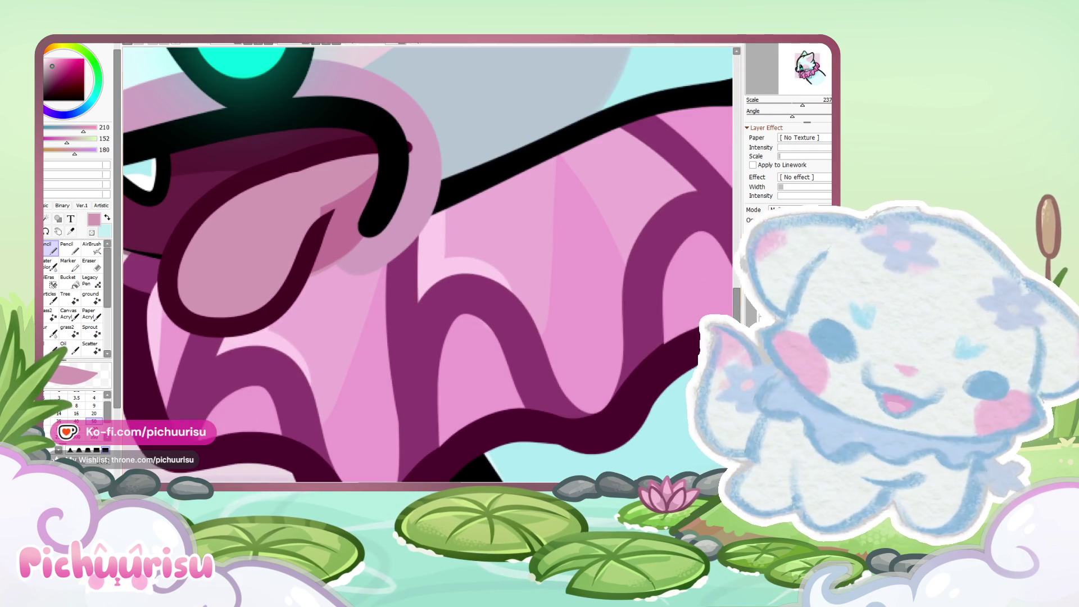
pyautogui.scroll(1, 780, 214)
pyautogui.keyDown('alt'); pyautogui.click(304, 247); pyautogui.keyUp('alt')
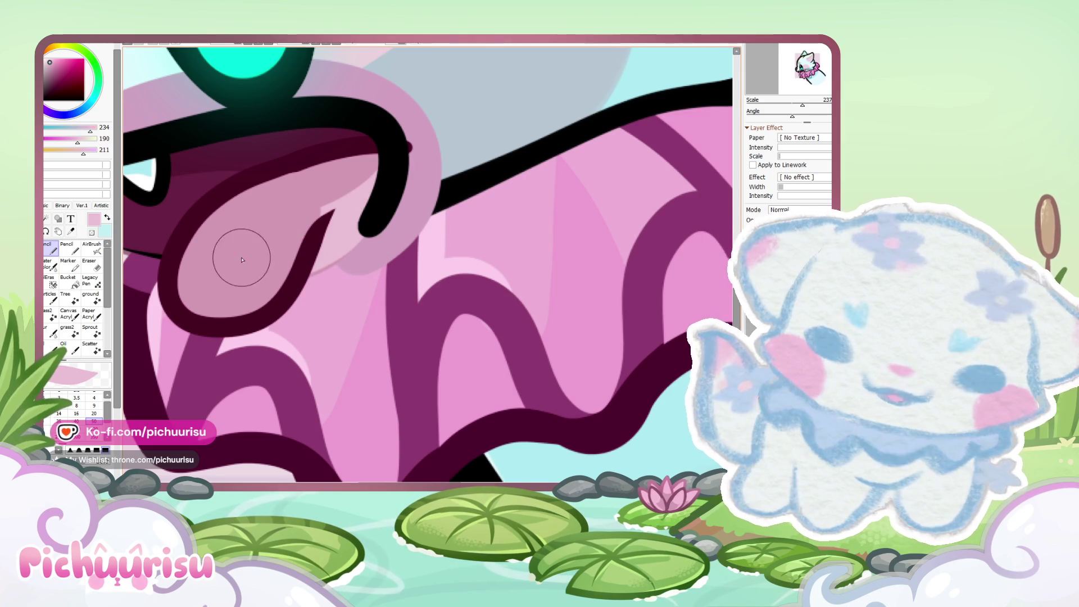
pyautogui.press('Down')
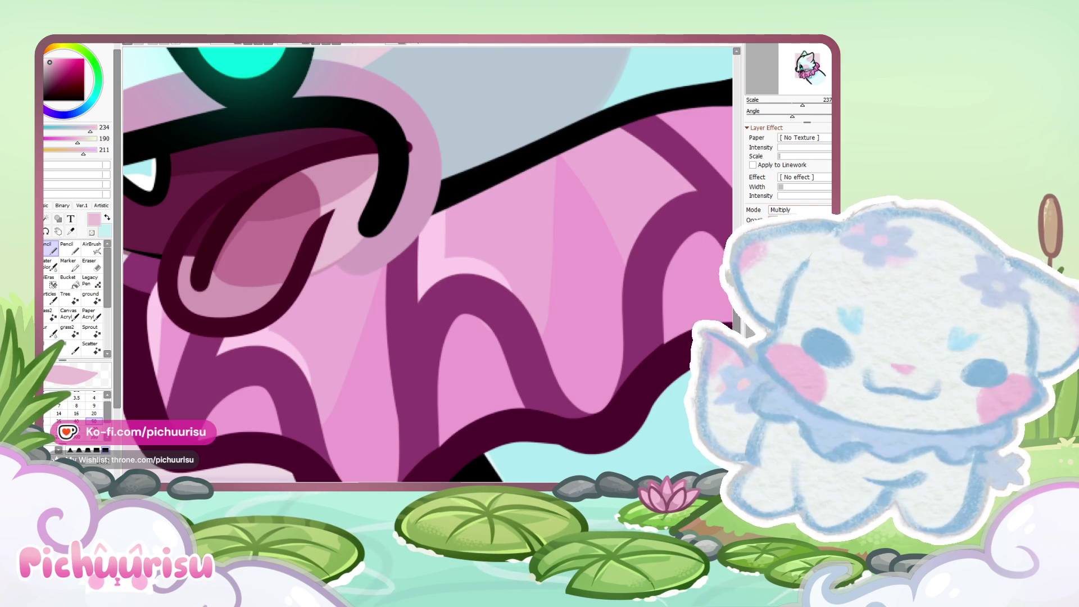
pyautogui.press('Up')
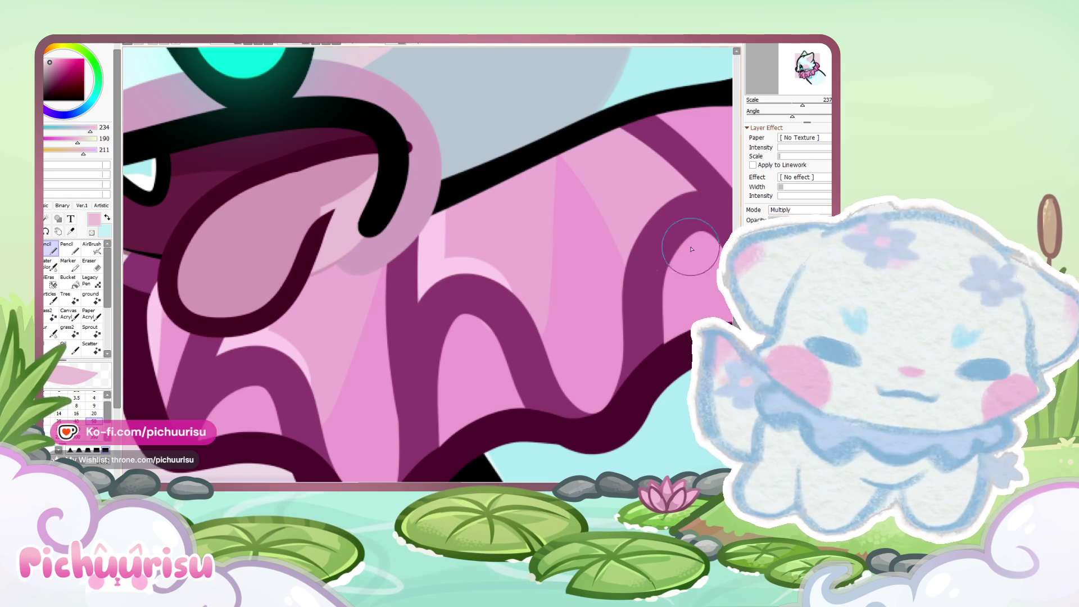
# Step: Paint darker plum-pink (154/078/115) shading down the tongue, erasing stray shading
pyautogui.scroll(2, 411, 255)
pyautogui.scroll(1, 410, 256)
pyautogui.moveTo(411, 256)
pyautogui.mouseDown()
pyautogui.moveTo(241, 315)
pyautogui.moveTo(315, 354)
pyautogui.moveTo(213, 294)
pyautogui.moveTo(364, 297)
pyautogui.mouseUp()
pyautogui.click(89, 264)
pyautogui.moveTo(404, 239); pyautogui.dragTo(371, 316)
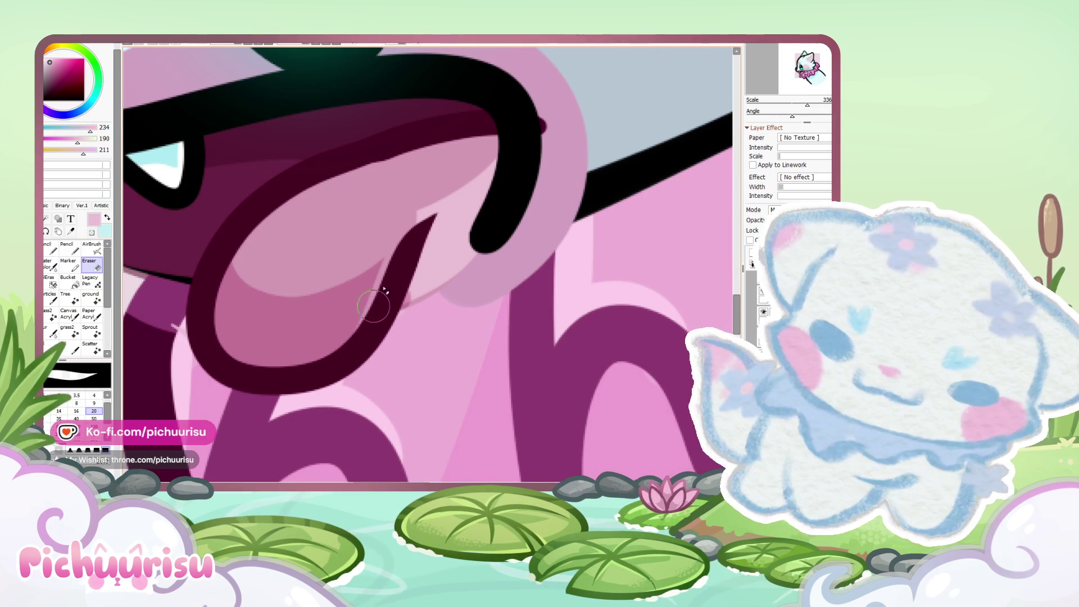
pyautogui.click(51, 248)
pyautogui.keyDown('alt'); pyautogui.click(284, 270); pyautogui.keyUp('alt')
pyautogui.keyDown('alt'); pyautogui.click(301, 224); pyautogui.keyUp('alt')
pyautogui.moveTo(337, 194)
pyautogui.mouseDown()
pyautogui.moveTo(281, 248)
pyautogui.moveTo(257, 370)
pyautogui.mouseUp()
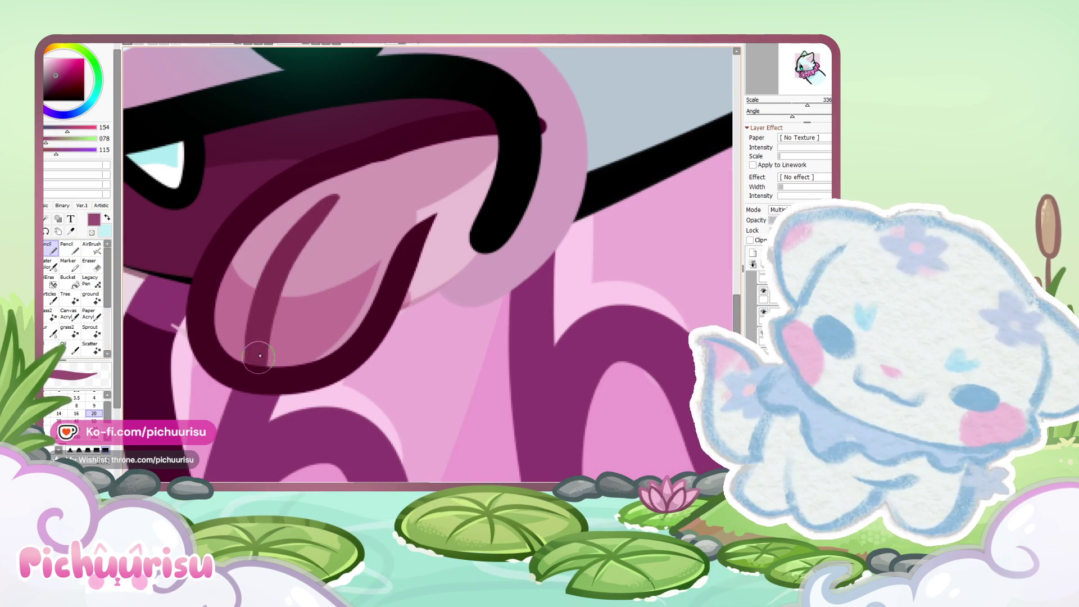
# Step: Add light pink highlights down the tongue using the sampled tongue pink
pyautogui.scroll(-6, 344, 238)
pyautogui.scroll(4, 344, 238)
pyautogui.keyDown('alt'); pyautogui.click(351, 248); pyautogui.keyUp('alt')
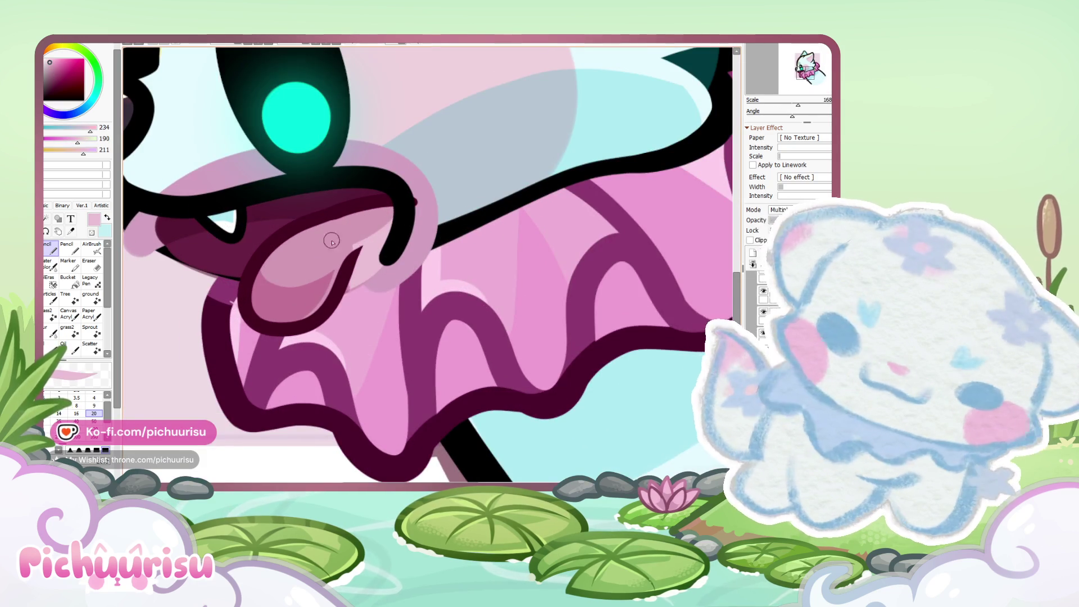
pyautogui.scroll(2, 351, 248)
pyautogui.moveTo(341, 206)
pyautogui.mouseDown()
pyautogui.moveTo(262, 340)
pyautogui.moveTo(273, 332)
pyautogui.mouseUp()
pyautogui.moveTo(341, 218)
pyautogui.mouseDown()
pyautogui.moveTo(253, 326)
pyautogui.moveTo(289, 320)
pyautogui.moveTo(285, 288)
pyautogui.mouseUp()
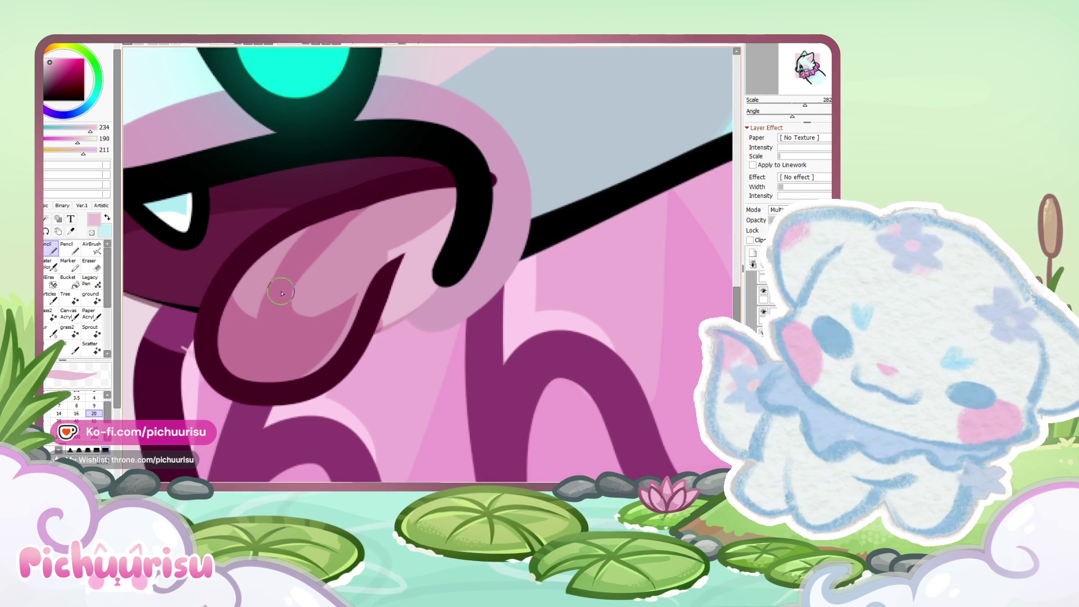
pyautogui.scroll(-5, 285, 288)
pyautogui.scroll(3, 261, 246)
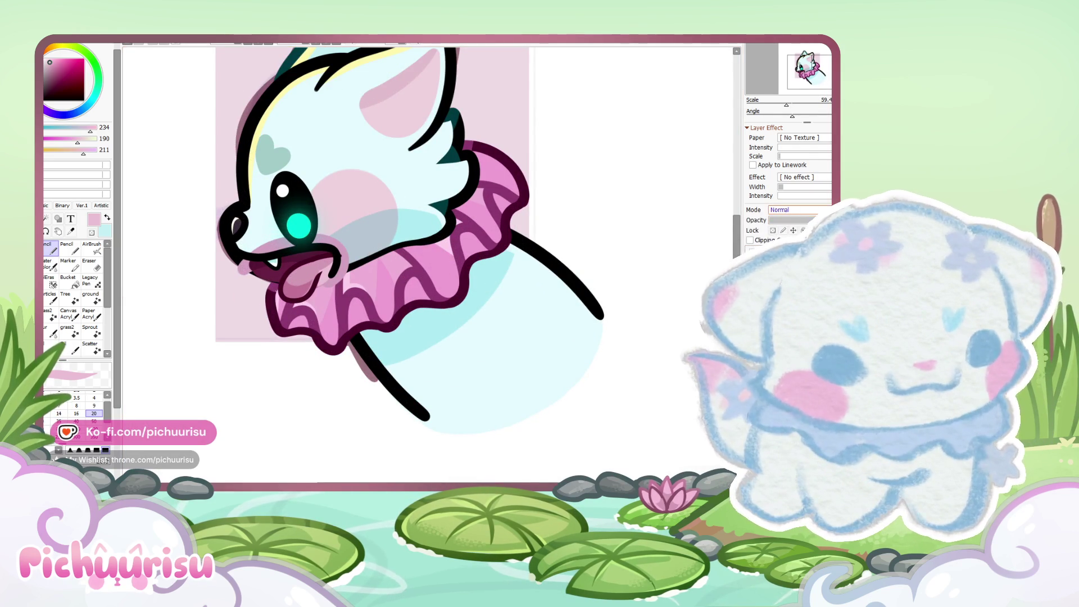
pyautogui.scroll(-1, 359, 180)
# Step: Sample the pale yellow rim colour from the head and lasso-select the forehead area
pyautogui.scroll(3, 358, 180)
pyautogui.keyDown('alt'); pyautogui.click(359, 180); pyautogui.keyUp('alt')
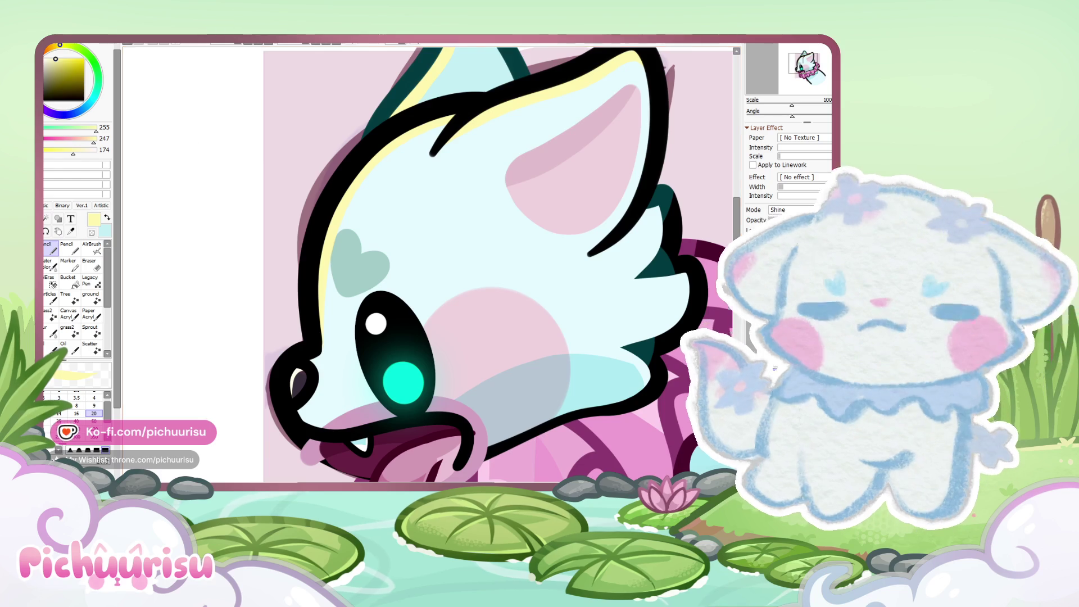
pyautogui.press('l')
pyautogui.moveTo(380, 308); pyautogui.dragTo(437, 200)
pyautogui.moveTo(438, 160)
pyautogui.mouseDown()
pyautogui.moveTo(444, 135)
pyautogui.moveTo(419, 110)
pyautogui.moveTo(262, 334)
pyautogui.moveTo(322, 345)
pyautogui.mouseUp()
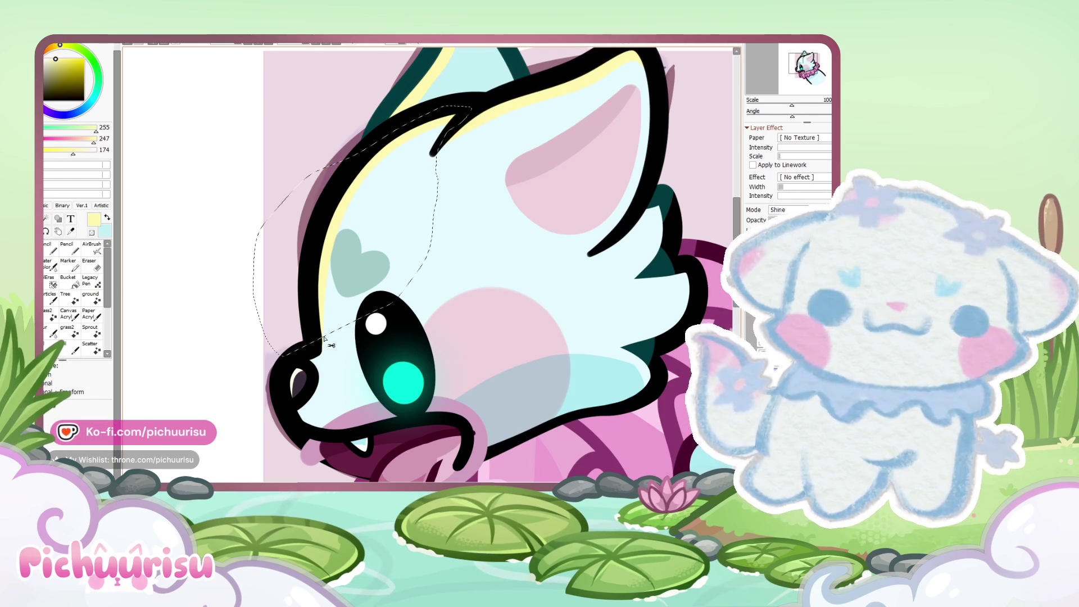
pyautogui.scroll(1, 337, 219)
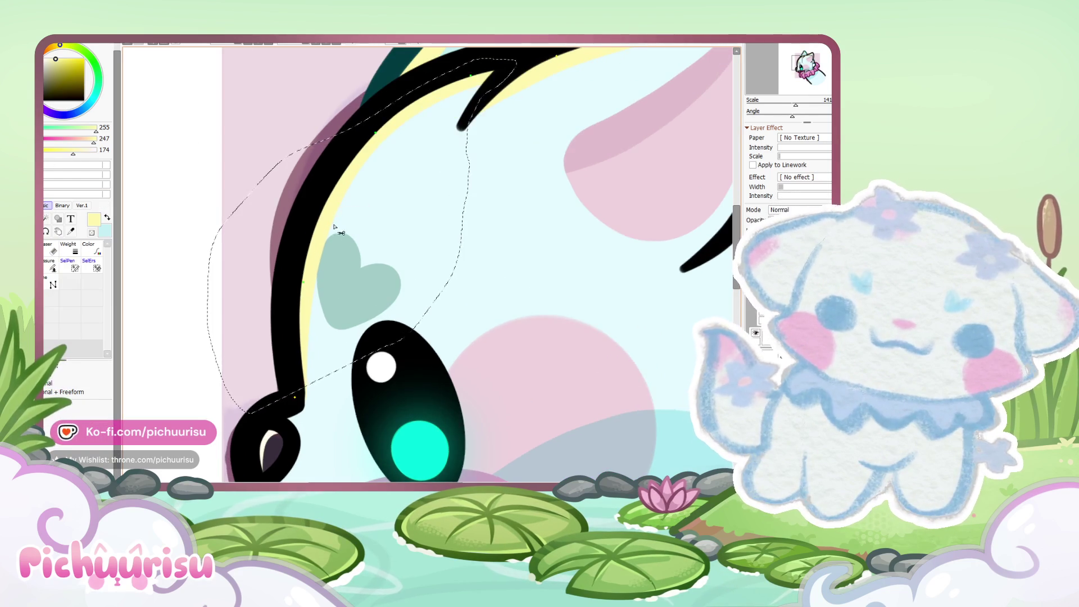
pyautogui.scroll(-1, 332, 220)
pyautogui.moveTo(204, 230)
pyautogui.mouseDown()
pyautogui.moveTo(225, 306)
pyautogui.moveTo(205, 281)
pyautogui.mouseUp()
pyautogui.scroll(1, 358, 268)
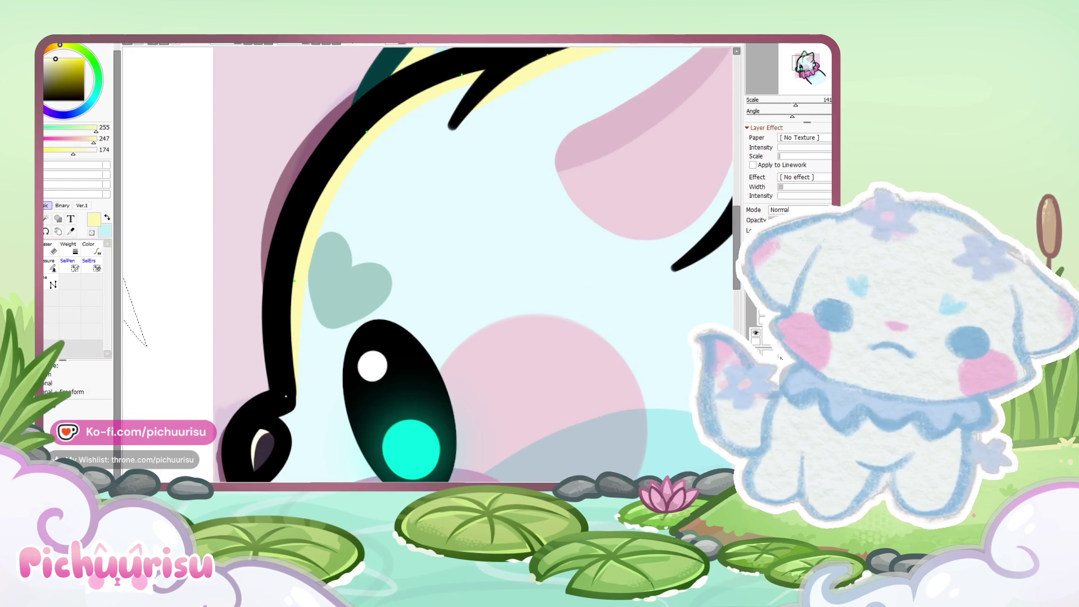
# Step: Switch to the linework Edit tool and select the black hair stroke
pyautogui.click(52, 285)
pyautogui.hotkey('ctrl', 'd')
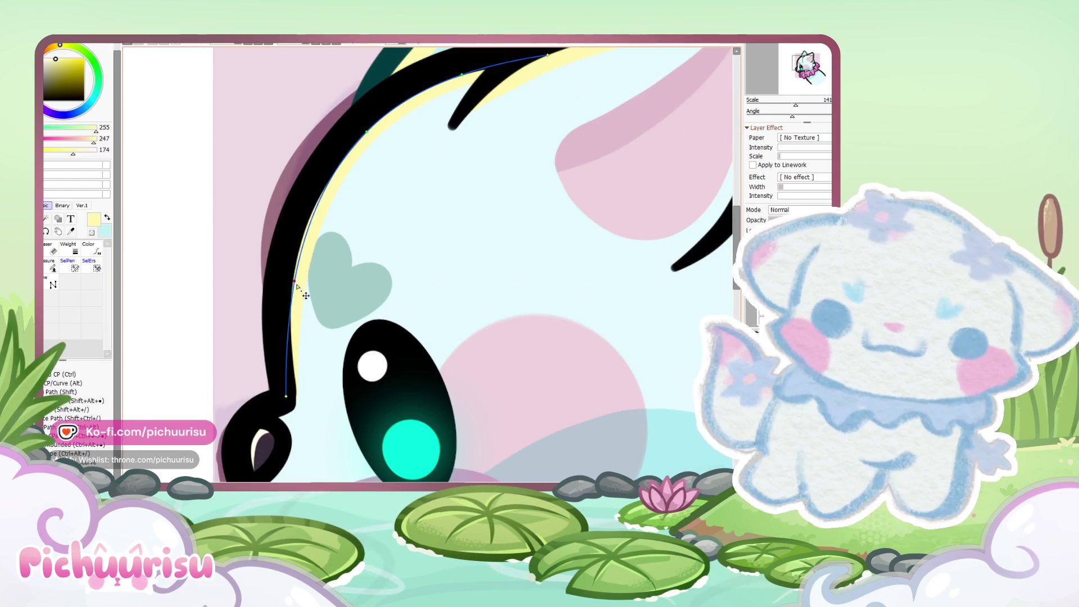
pyautogui.click(288, 307)
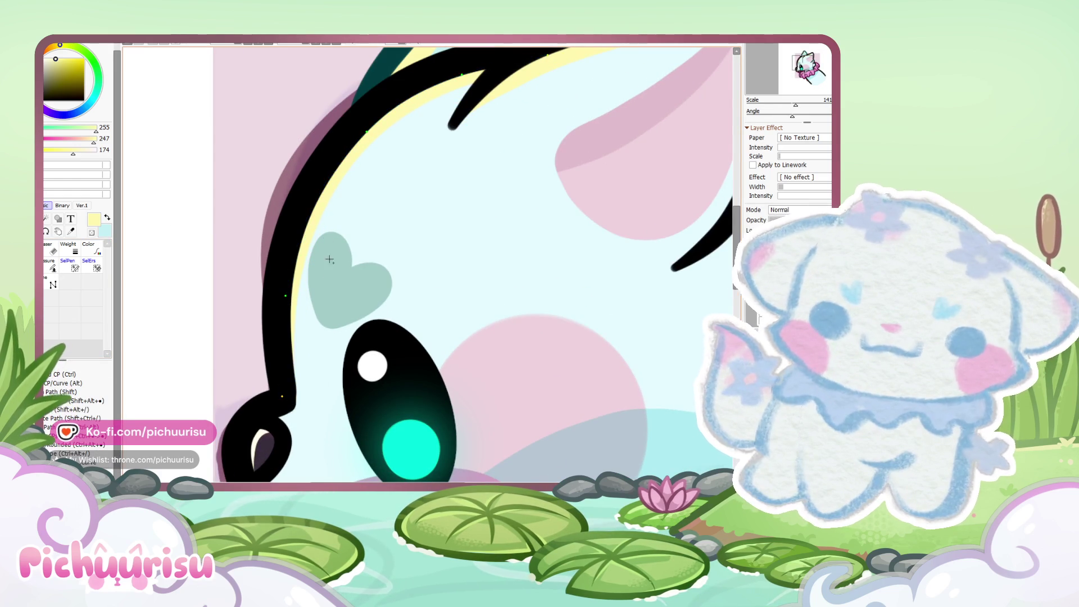
pyautogui.scroll(-5, 330, 279)
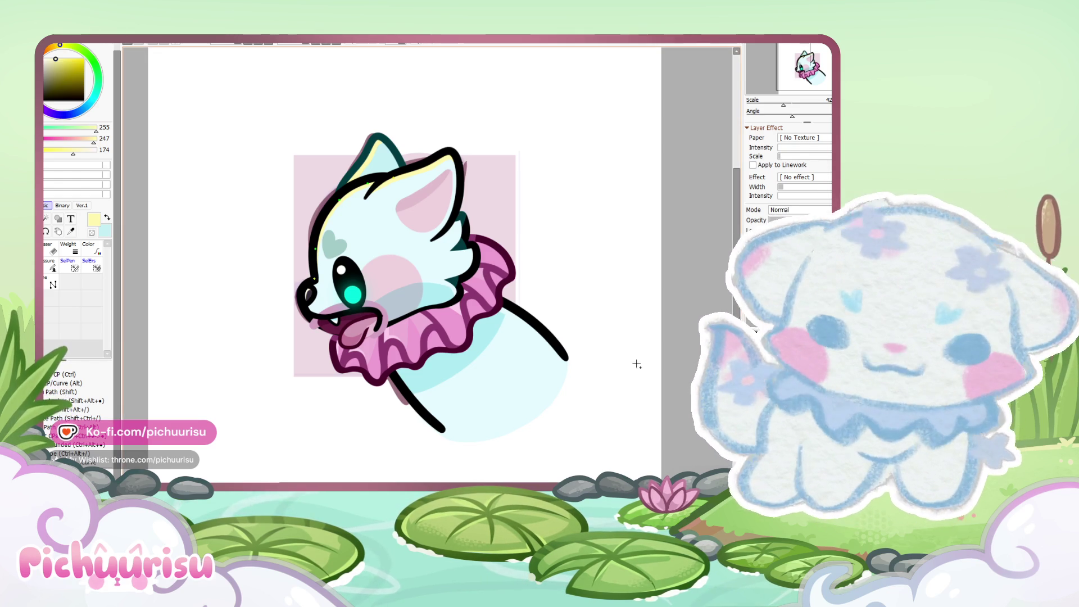
# Step: Paint a pale yellow highlight inside the tongue's left edge, then undo it
pyautogui.scroll(5, 412, 335)
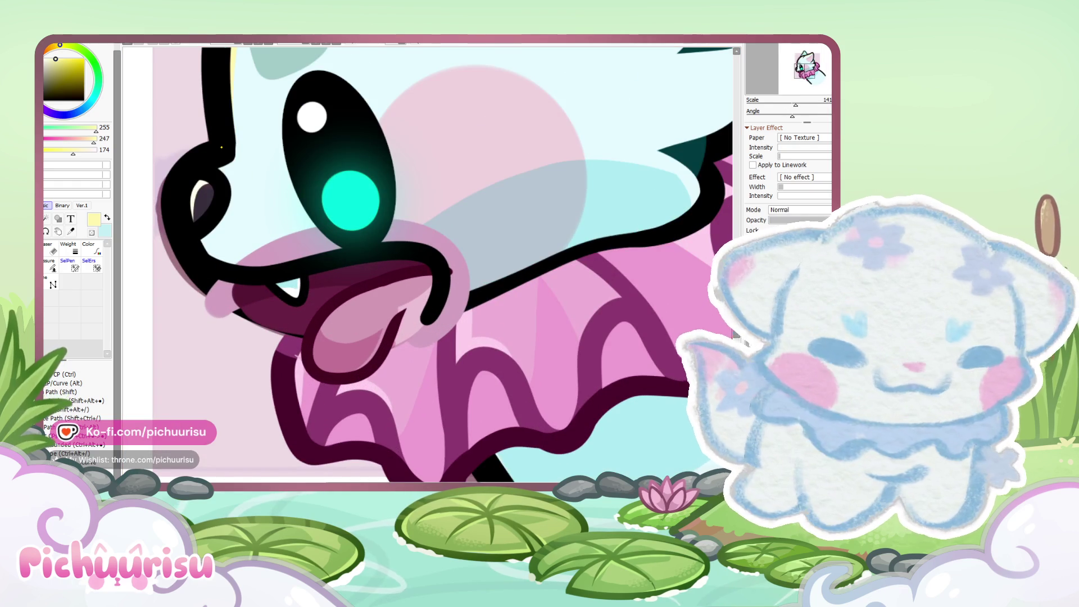
pyautogui.scroll(2, 371, 324)
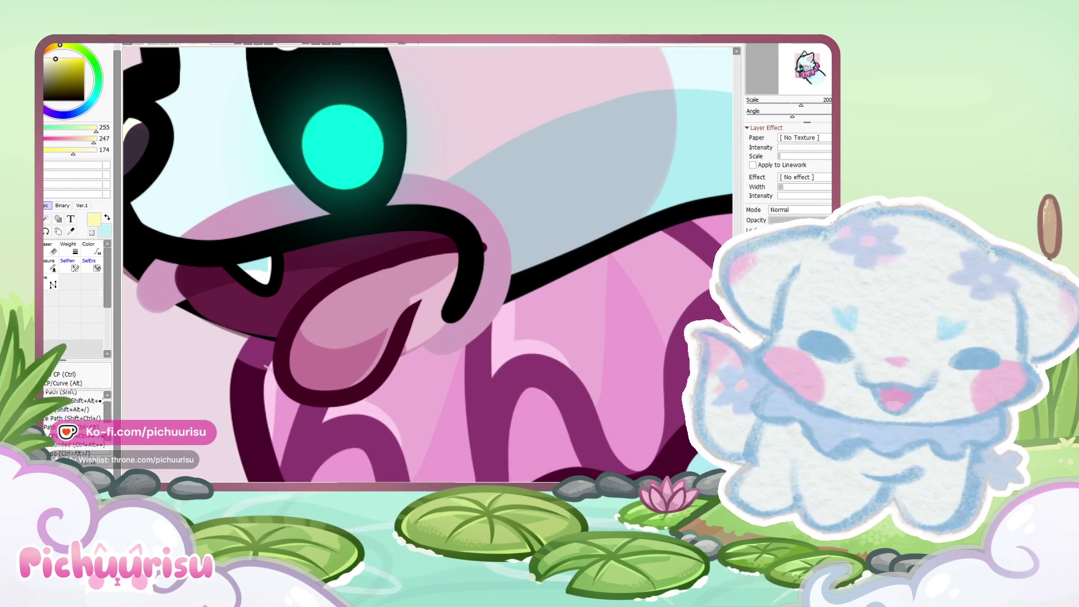
pyautogui.scroll(3, 370, 333)
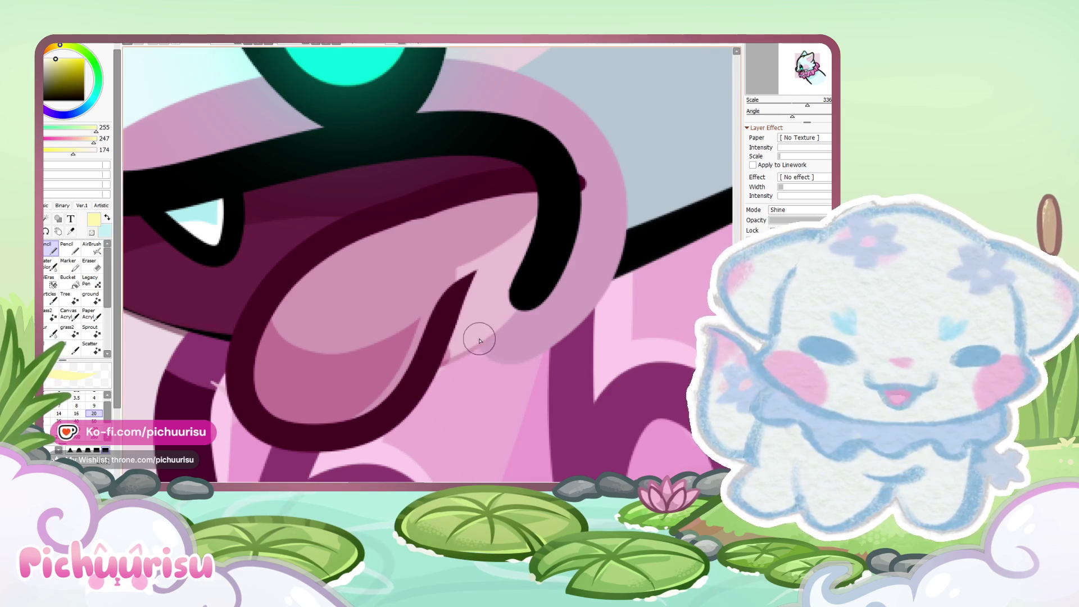
pyautogui.scroll(-3, 508, 344)
pyautogui.scroll(3, 532, 348)
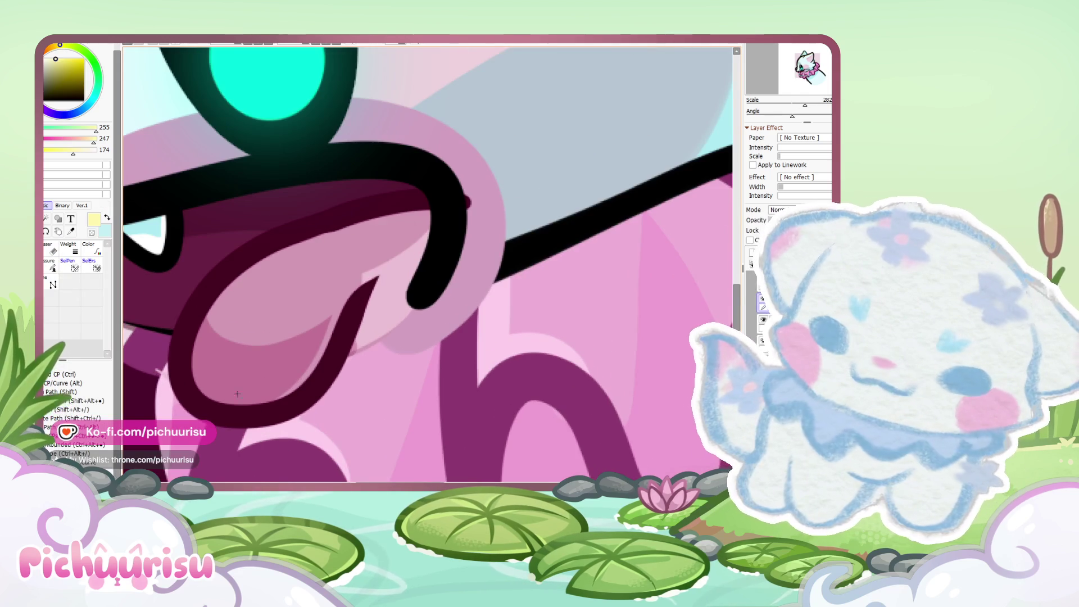
pyautogui.moveTo(228, 411)
pyautogui.mouseDown()
pyautogui.moveTo(188, 377)
pyautogui.moveTo(207, 282)
pyautogui.moveTo(265, 224)
pyautogui.moveTo(290, 222)
pyautogui.mouseUp()
pyautogui.scroll(-5, 290, 222)
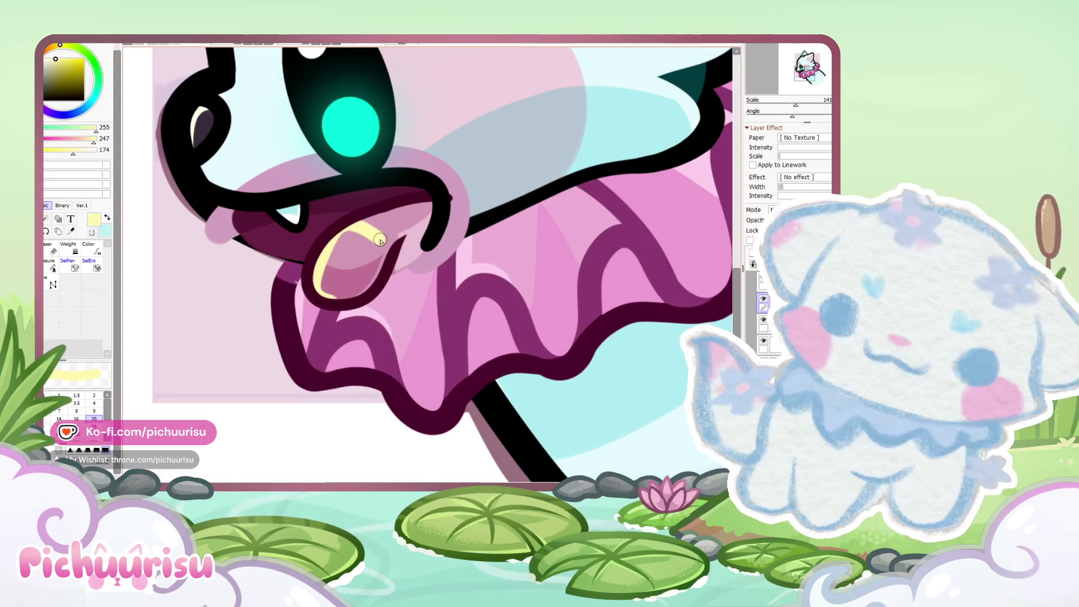
pyautogui.scroll(5, 349, 243)
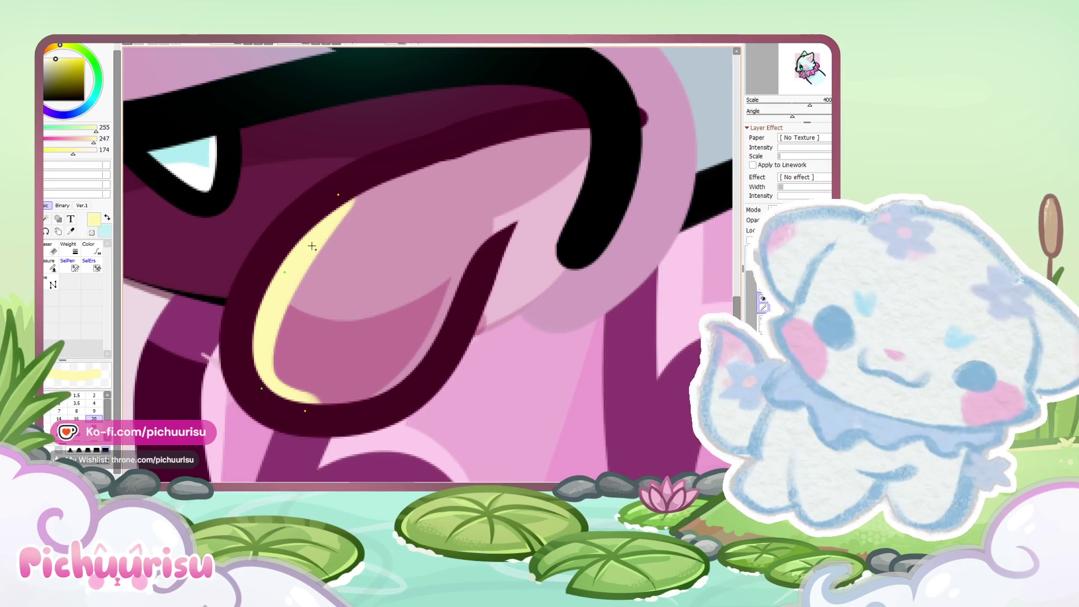
pyautogui.hotkey('ctrl', 'z')
pyautogui.hotkey('ctrl', 'z')
pyautogui.hotkey('ctrl', 'z')
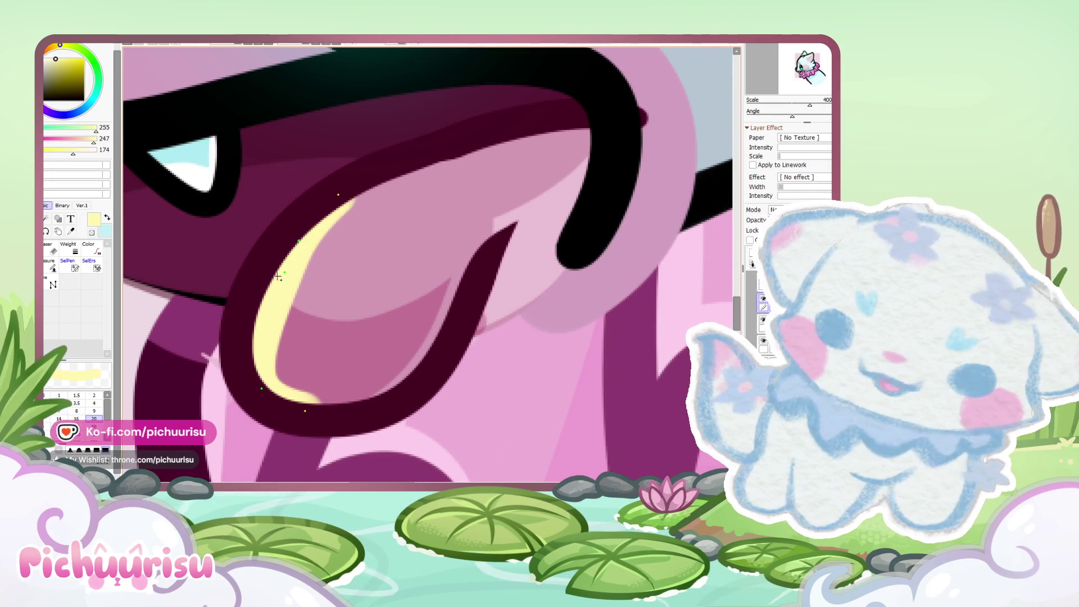
# Step: Draw a pale yellow Curve-tool line along the tongue's inner left edge
pyautogui.click(305, 411)
pyautogui.click(262, 388)
pyautogui.click(256, 312)
pyautogui.click(290, 242)
pyautogui.doubleClick(334, 192)
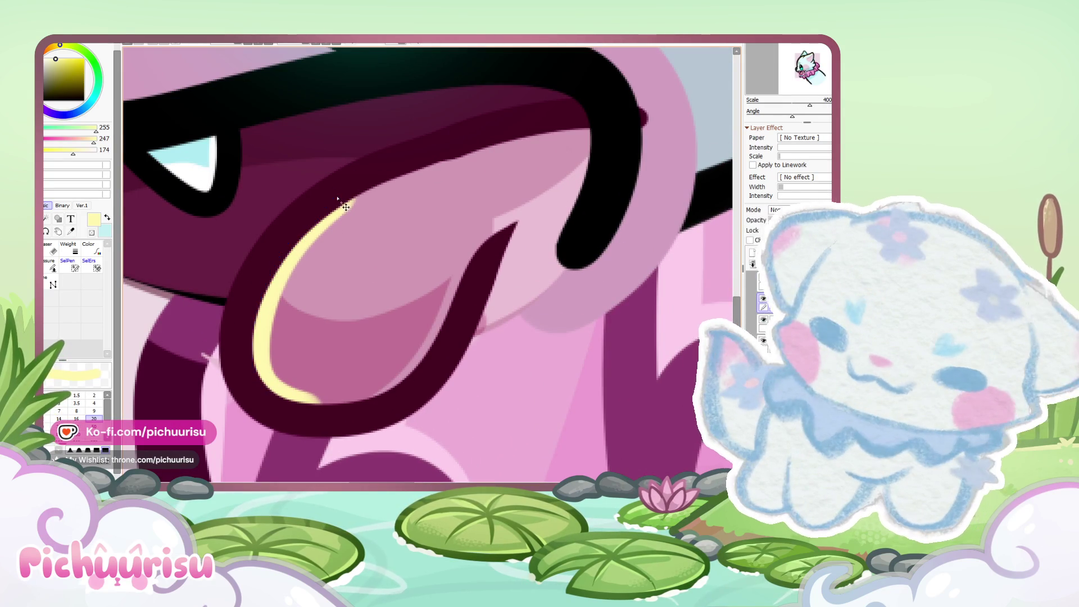
# Step: Taper the top end of the yellow rim-light curve with the Pressure tool
pyautogui.click(53, 268)
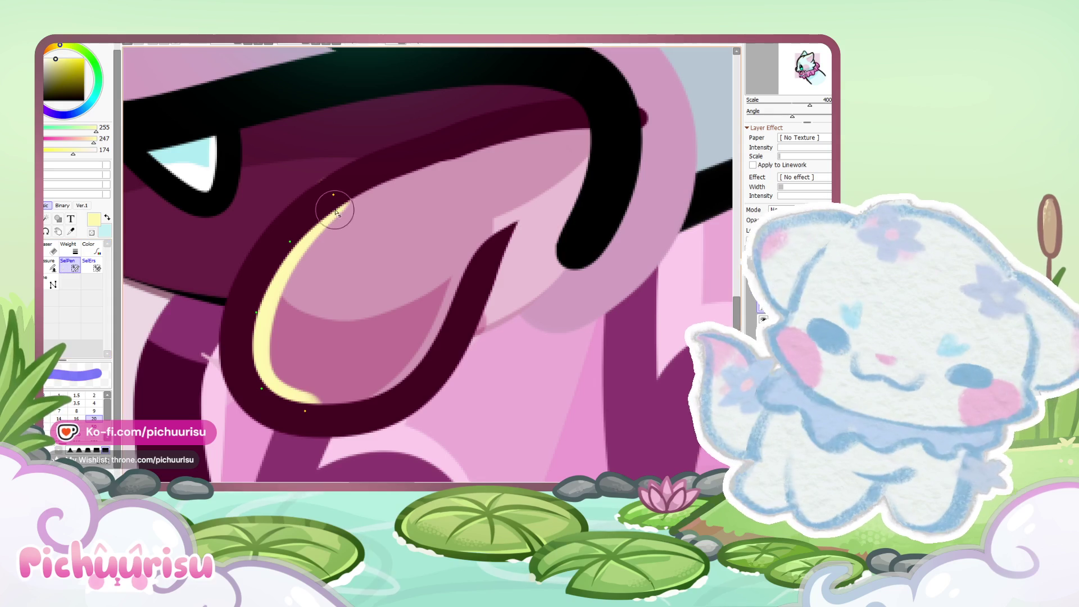
pyautogui.moveTo(333, 194); pyautogui.dragTo(318, 211)
pyautogui.scroll(-2, 292, 353)
pyautogui.scroll(3, 292, 352)
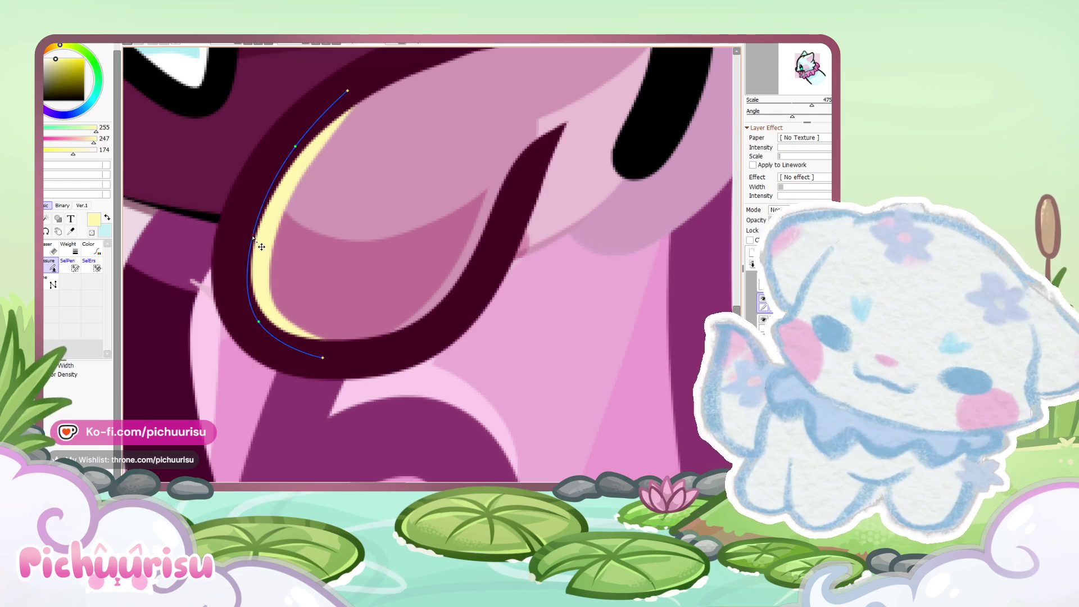
pyautogui.scroll(-6, 260, 244)
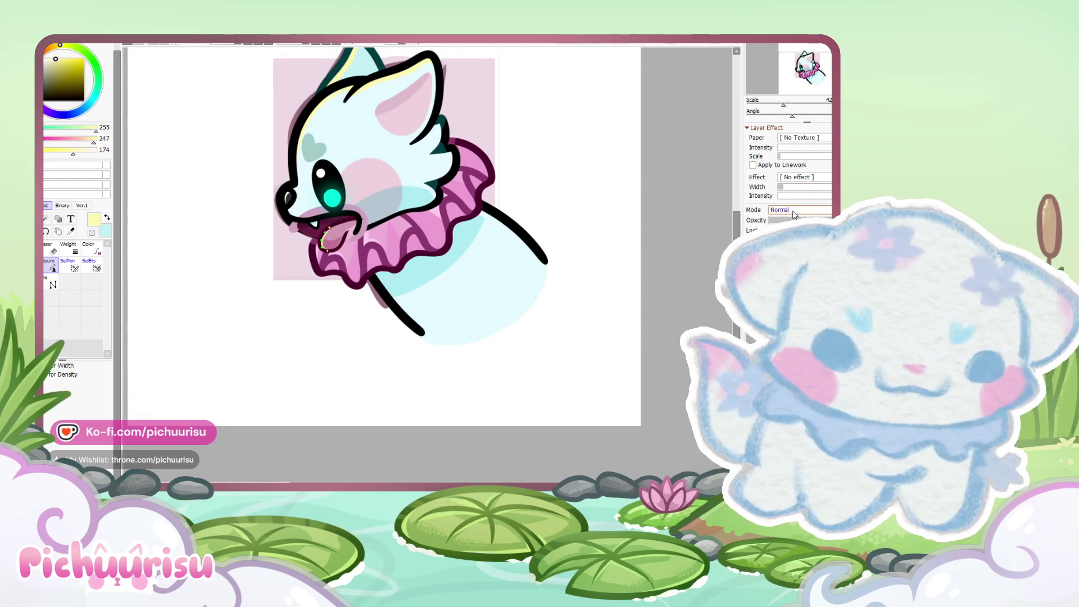
# Step: Set the highlight layer to Shine blending and dab pale yellow on the tongue's left edge
pyautogui.click(800, 209)
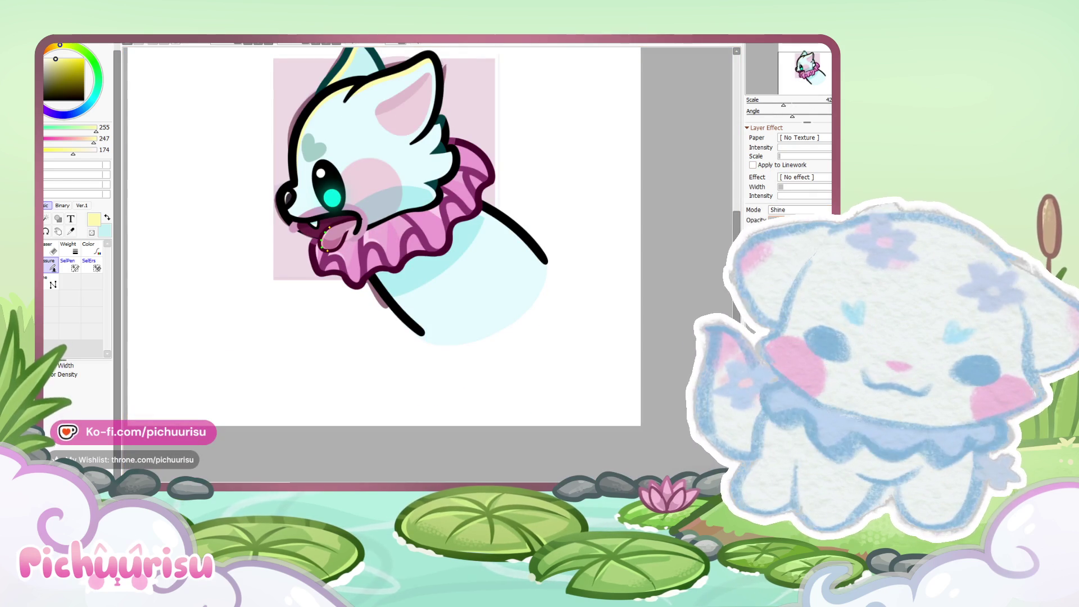
pyautogui.scroll(4, 389, 242)
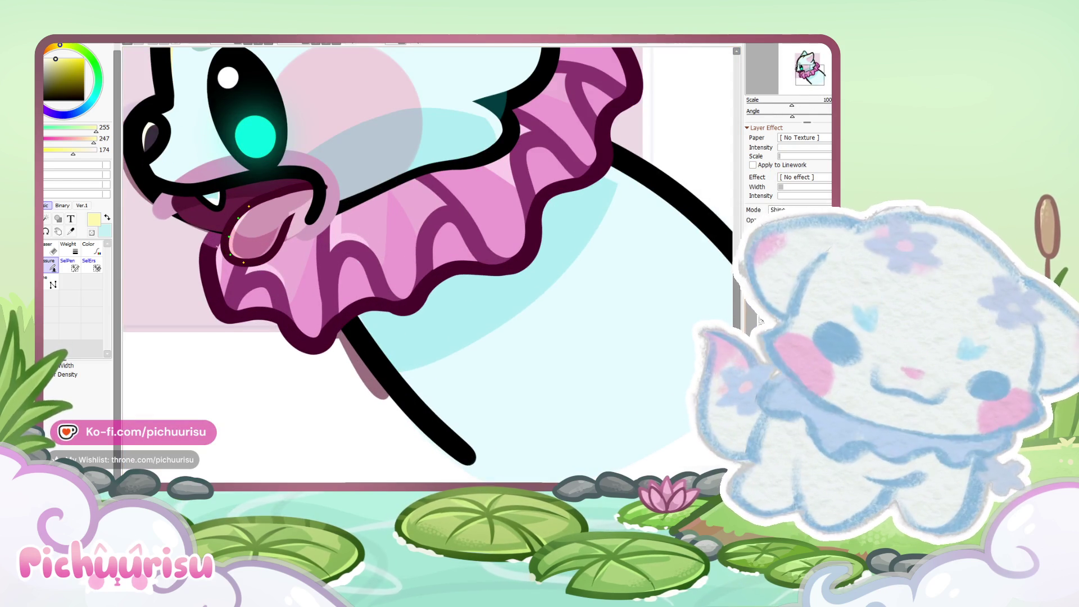
pyautogui.press('n')
pyautogui.scroll(2, 240, 229)
pyautogui.scroll(2, 240, 228)
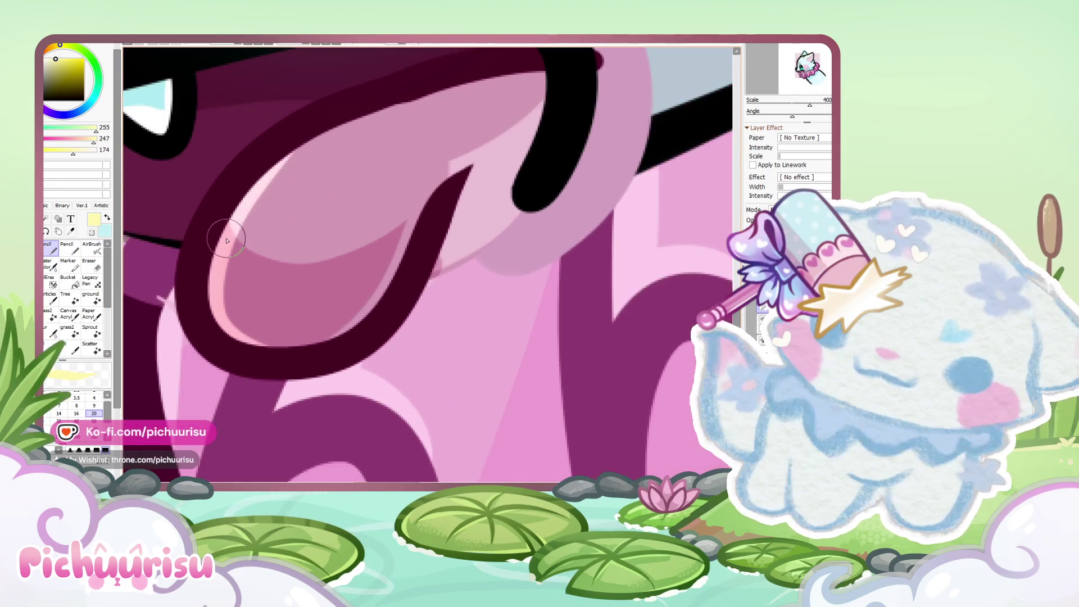
pyautogui.moveTo(265, 219); pyautogui.dragTo(251, 251)
pyautogui.scroll(-7, 251, 251)
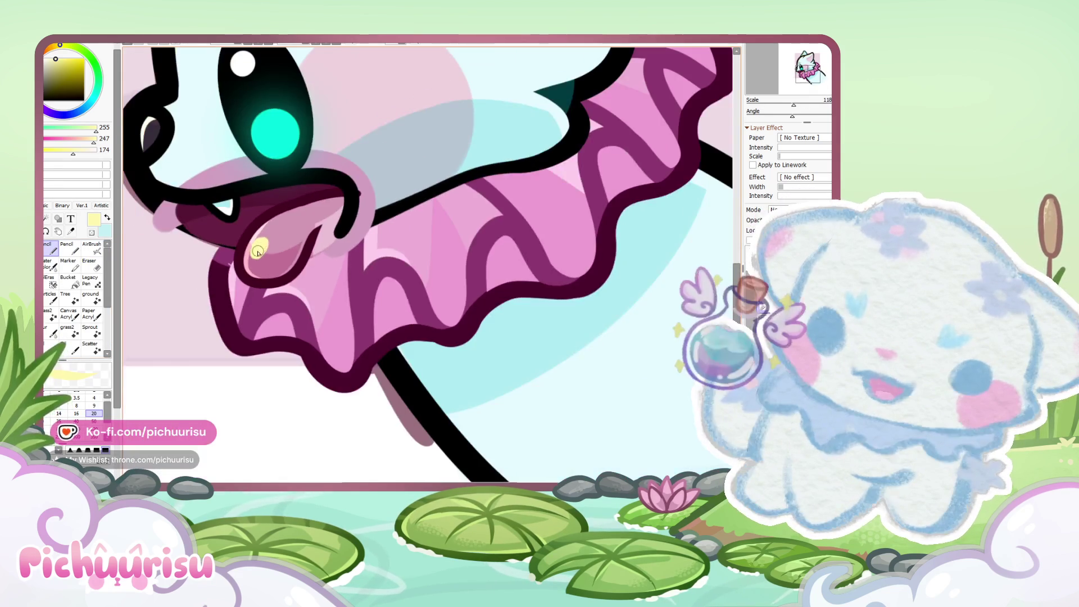
pyautogui.scroll(-4, 232, 274)
# Step: Clear the tongue selection and paint pale yellow highlight blobs on the tongue
pyautogui.press('n')
pyautogui.press('n')
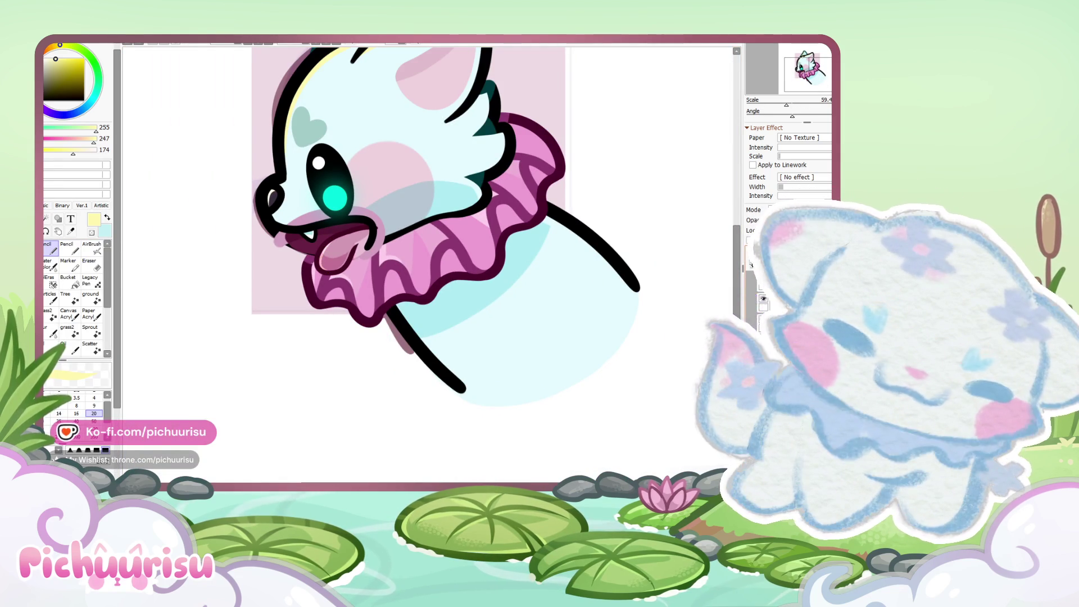
pyautogui.press('n')
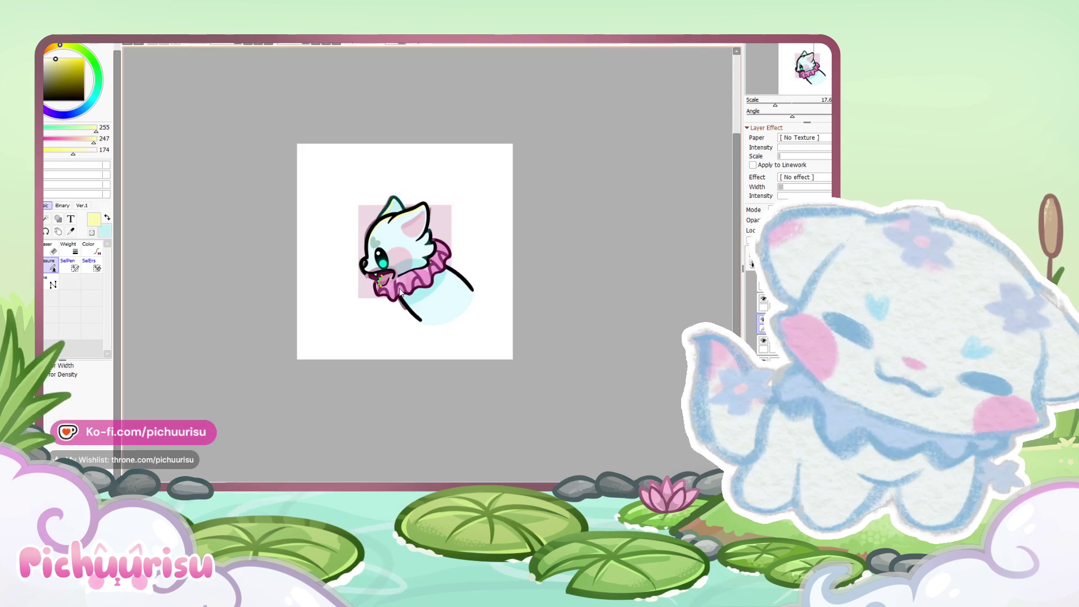
pyautogui.scroll(-1, 416, 253)
pyautogui.press('n')
pyautogui.scroll(3, 416, 278)
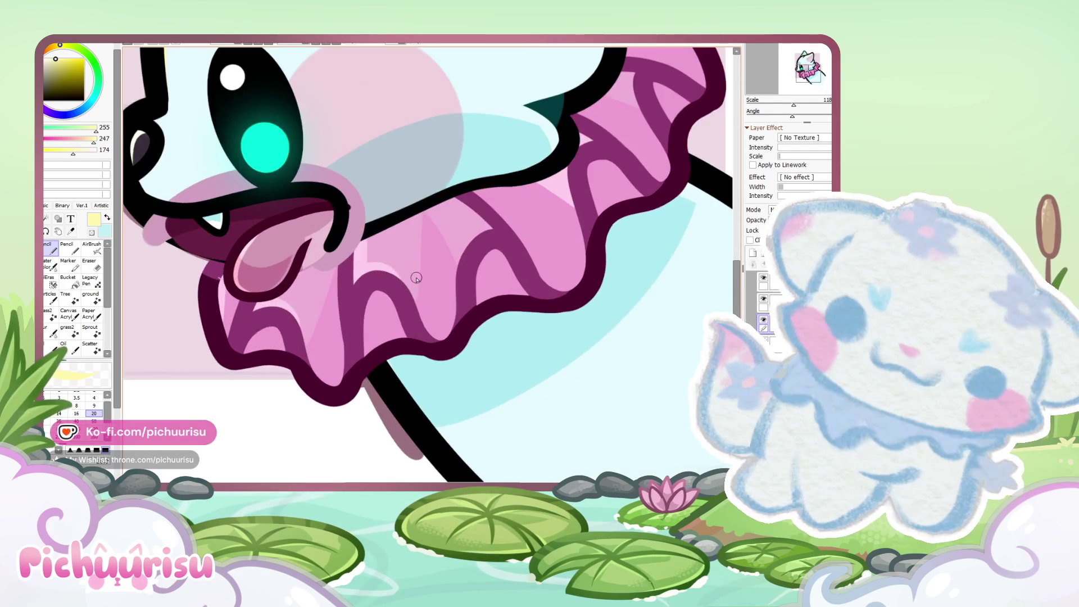
pyautogui.scroll(10, 236, 250)
pyautogui.moveTo(253, 236)
pyautogui.mouseDown()
pyautogui.moveTo(241, 242)
pyautogui.moveTo(282, 294)
pyautogui.moveTo(258, 275)
pyautogui.moveTo(234, 305)
pyautogui.mouseUp()
pyautogui.scroll(-13, 360, 253)
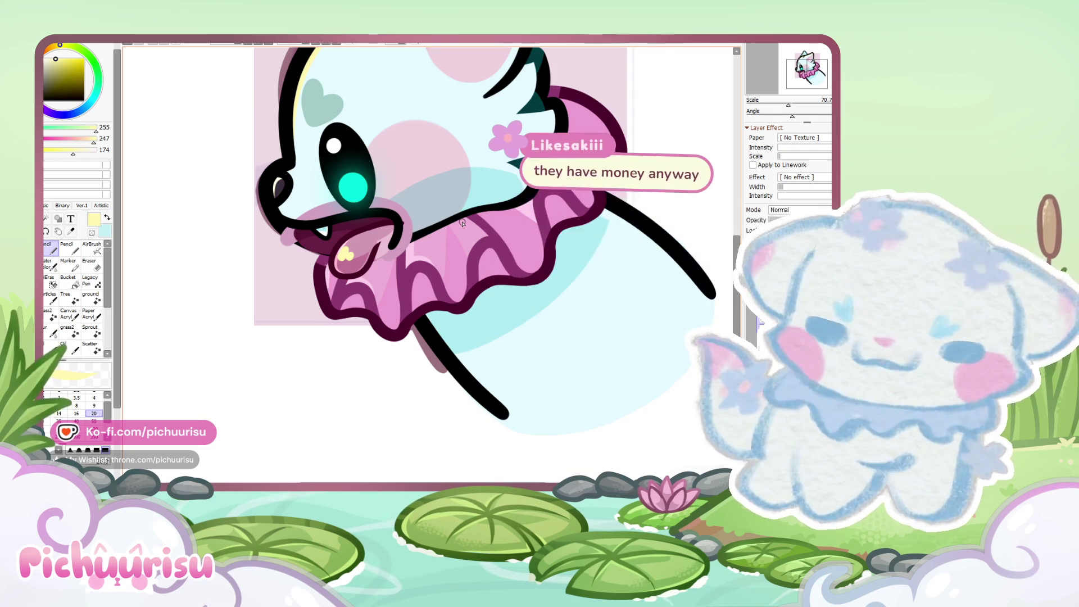
# Step: Repaint the yellow tongue highlight larger into two lobes, then zoom out to check the face
pyautogui.scroll(3, 337, 225)
pyautogui.scroll(2, 357, 198)
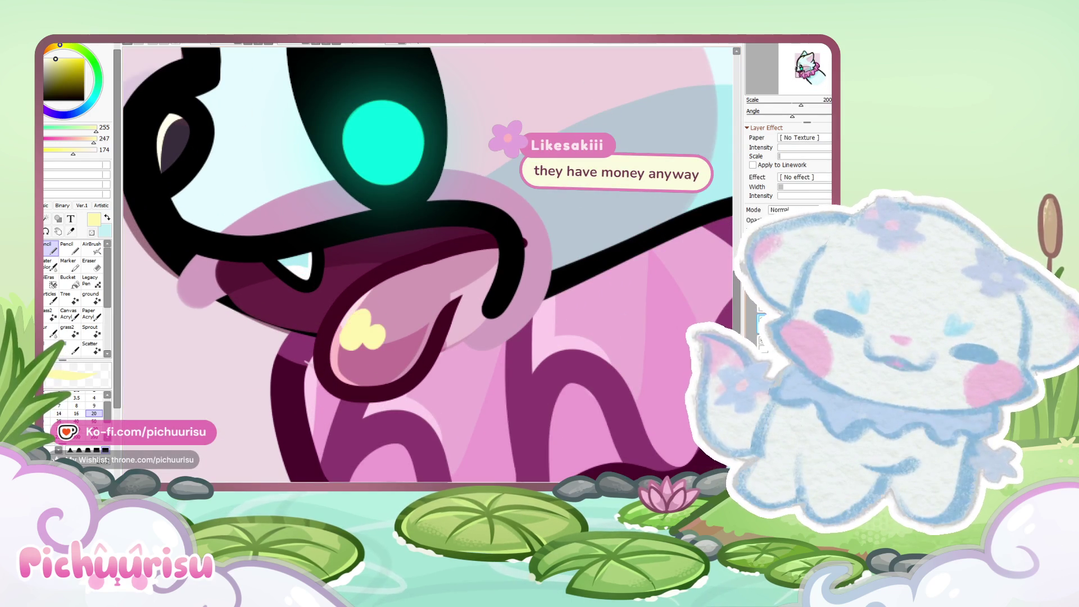
pyautogui.scroll(2, 372, 311)
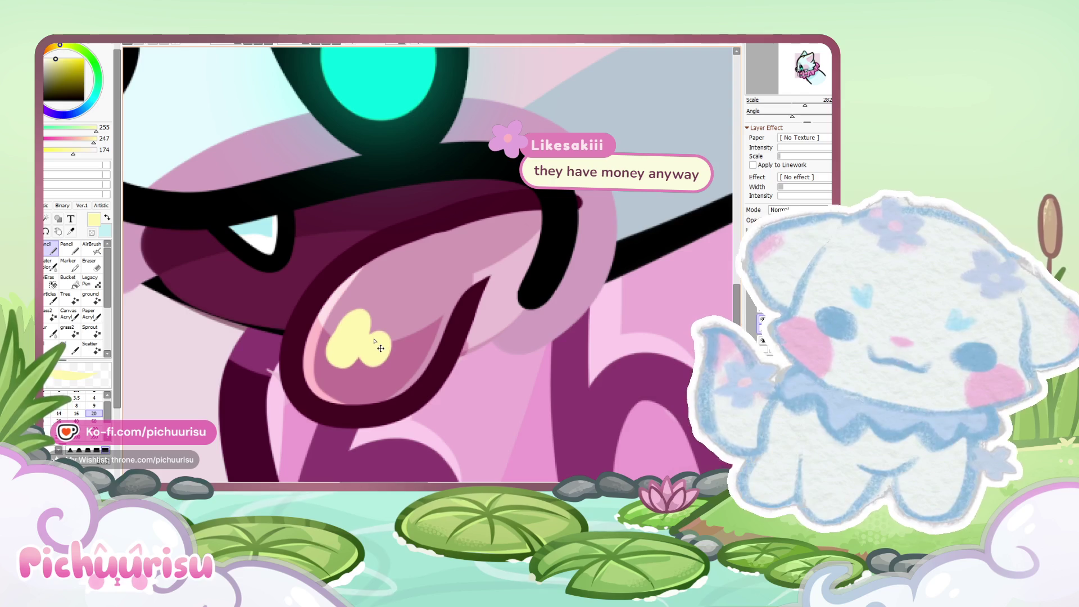
pyautogui.moveTo(337, 314)
pyautogui.mouseDown()
pyautogui.moveTo(388, 343)
pyautogui.moveTo(371, 368)
pyautogui.mouseUp()
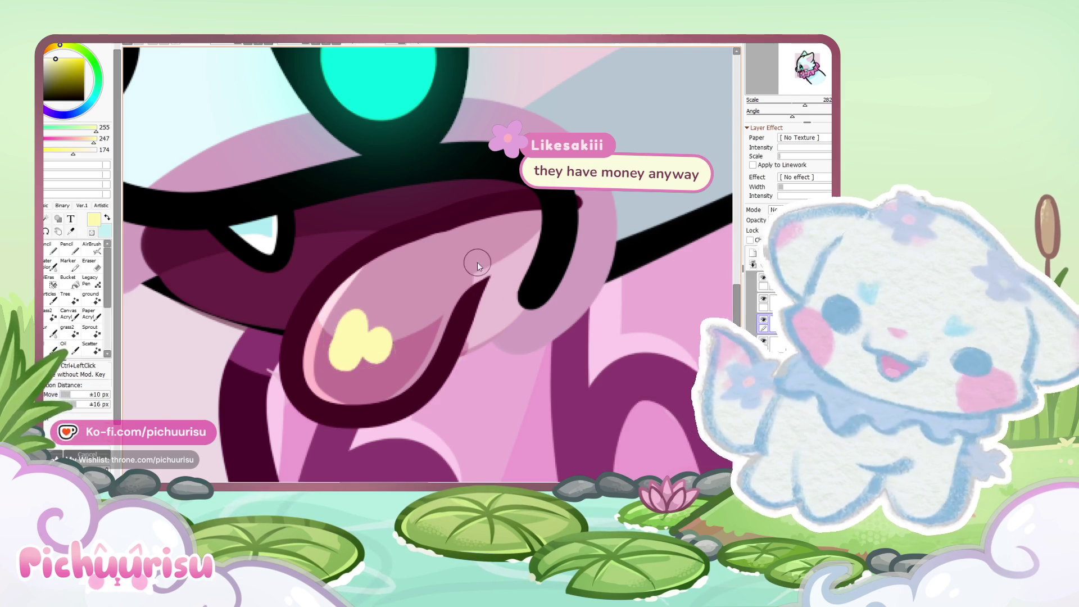
pyautogui.scroll(4, 337, 344)
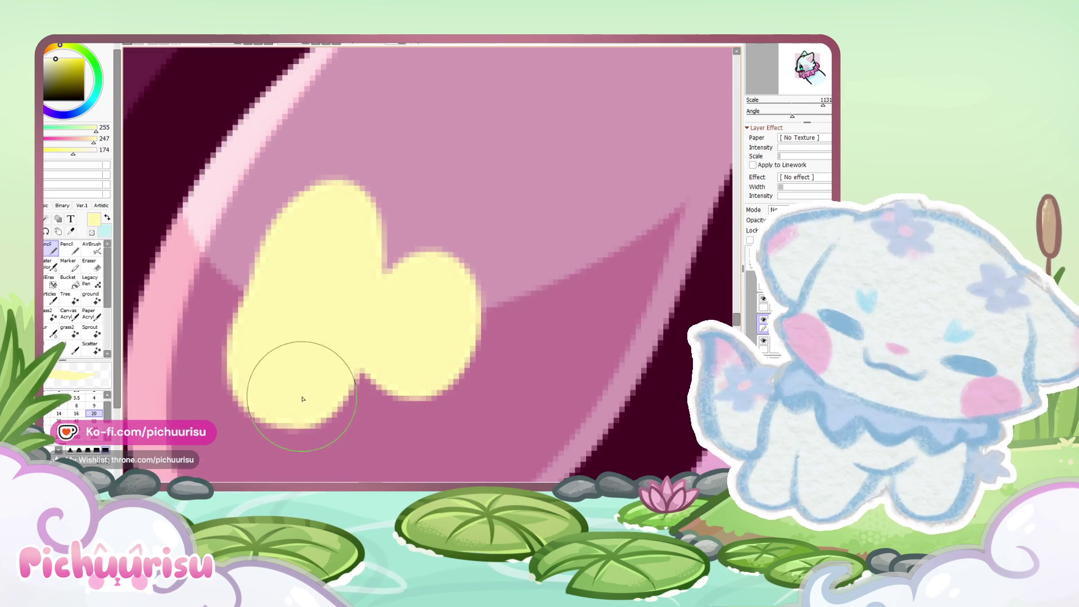
pyautogui.moveTo(245, 358)
pyautogui.mouseDown()
pyautogui.moveTo(337, 193)
pyautogui.moveTo(469, 282)
pyautogui.moveTo(373, 357)
pyautogui.mouseUp()
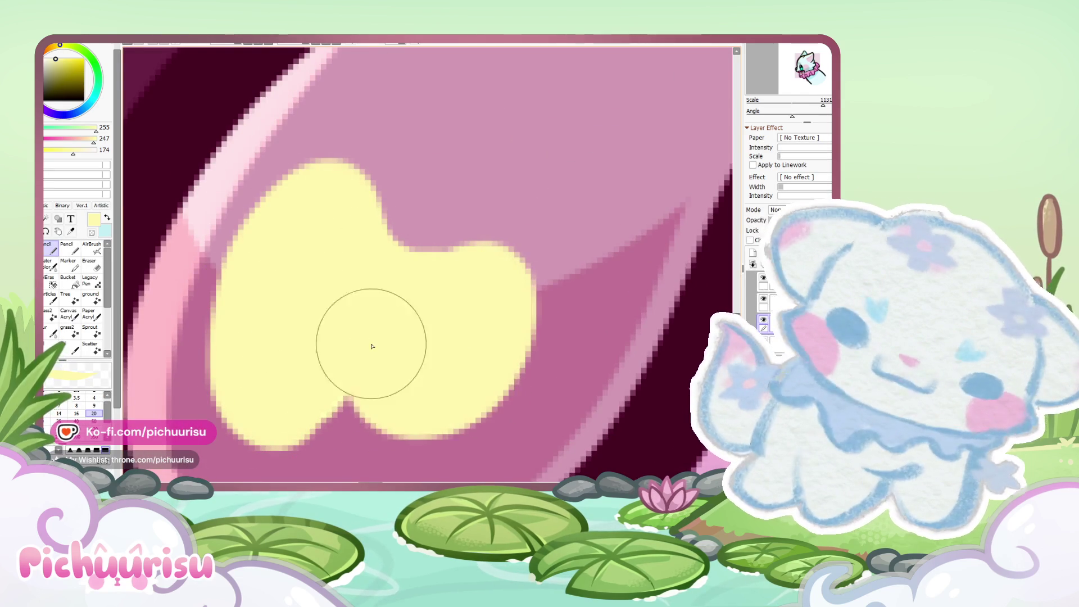
pyautogui.scroll(-4, 336, 317)
pyautogui.scroll(-4, 337, 318)
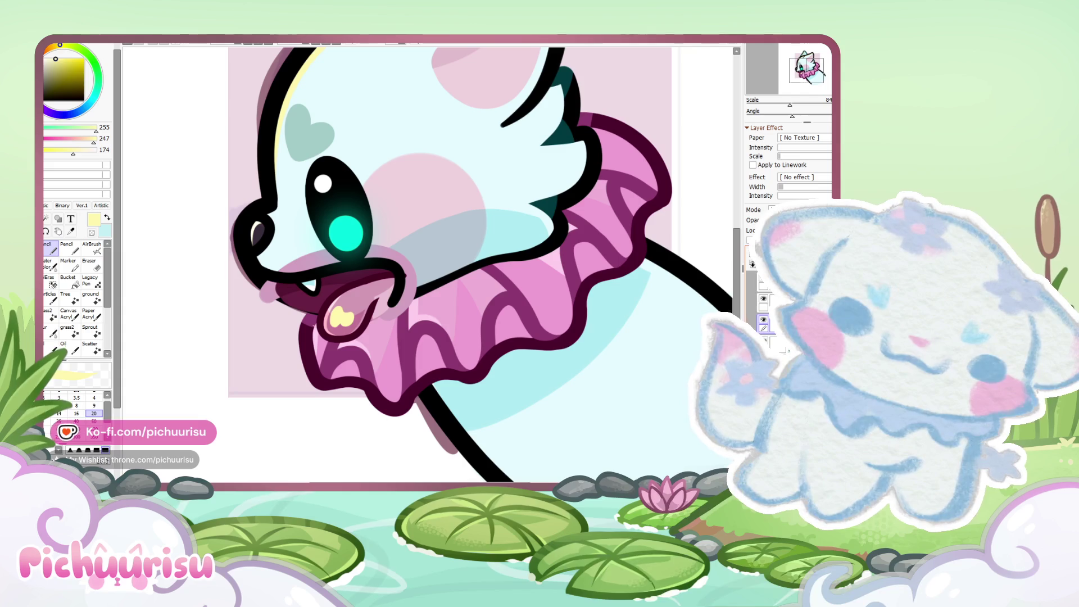
# Step: Select the vector linework layer and zoom out to view the finished icon
pyautogui.click(778, 343)
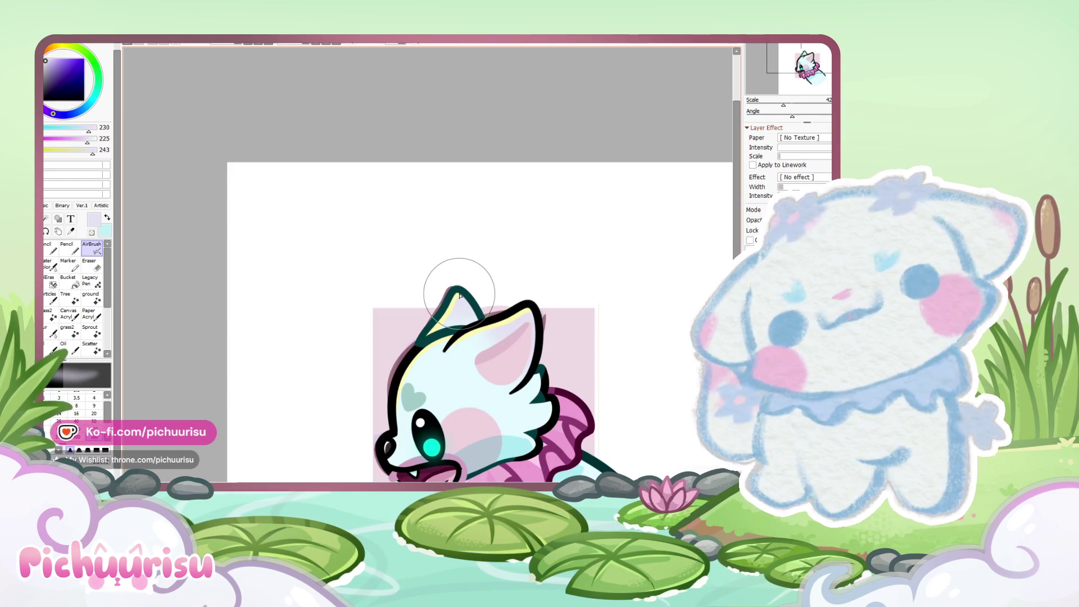
pyautogui.scroll(-2, 470, 324)
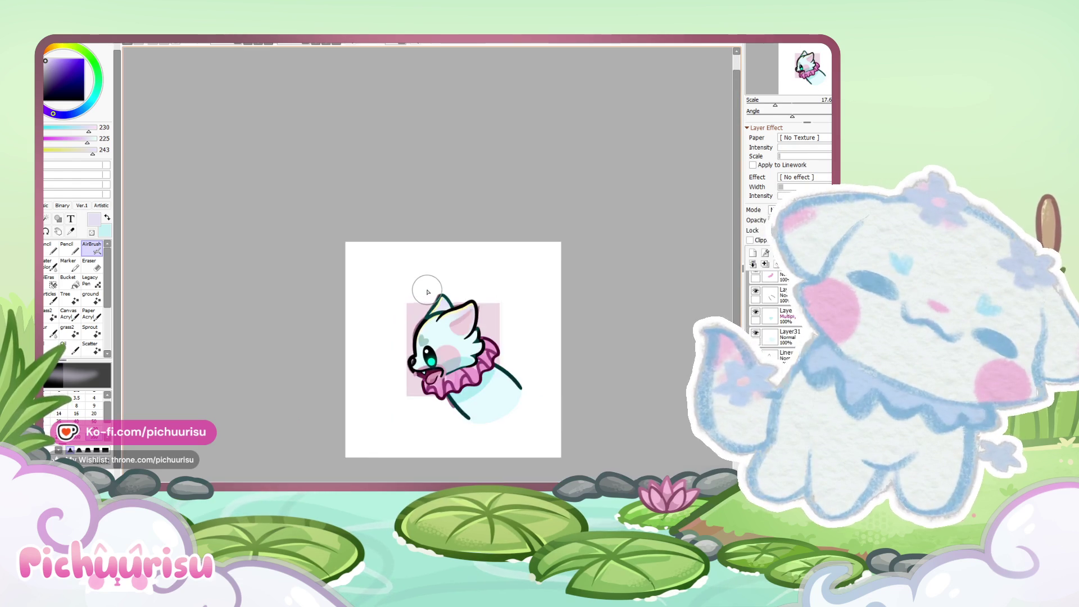
pyautogui.scroll(1, 515, 336)
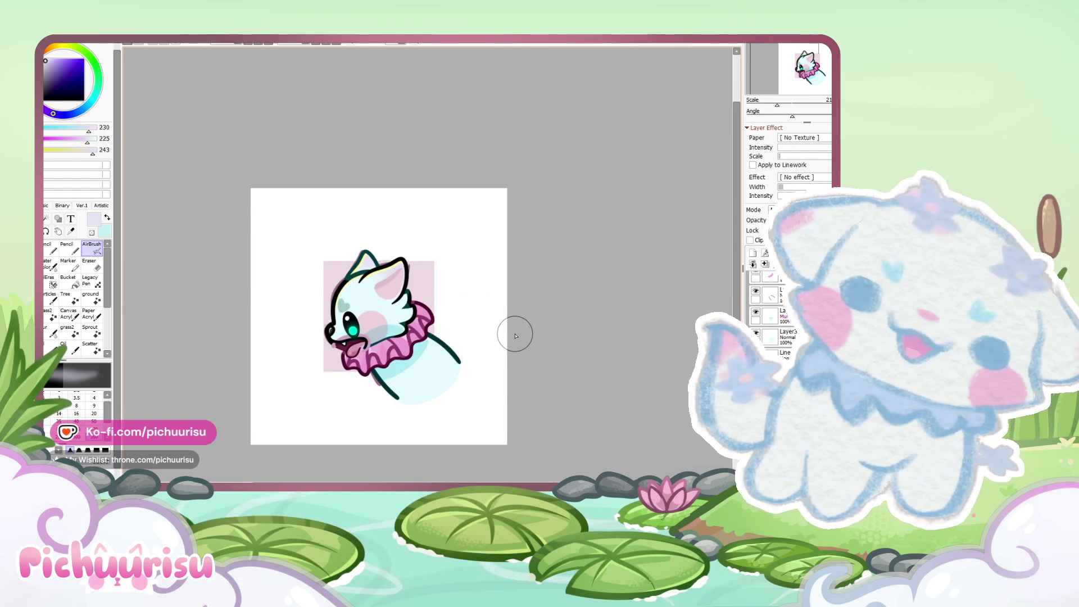
pyautogui.scroll(2, 516, 336)
pyautogui.scroll(-3, 516, 336)
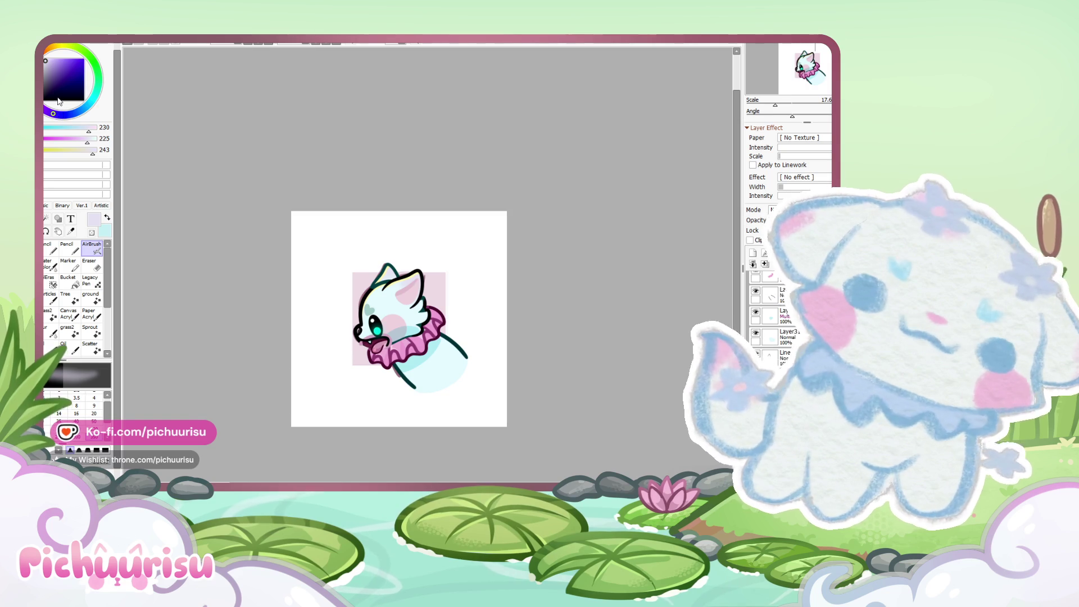
pyautogui.scroll(-3, 447, 301)
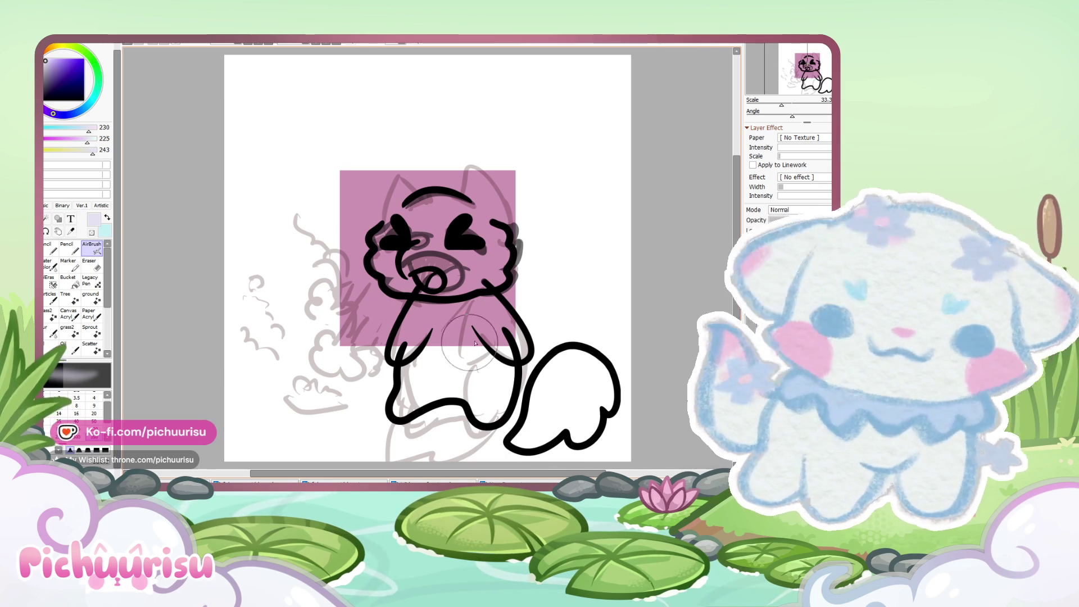
# Step: Change the thickness of three front-leg strokes with the Pressure tool, undoing the last change
pyautogui.scroll(3, 497, 359)
pyautogui.moveTo(521, 410); pyautogui.dragTo(529, 410)
pyautogui.moveTo(220, 375); pyautogui.dragTo(229, 383)
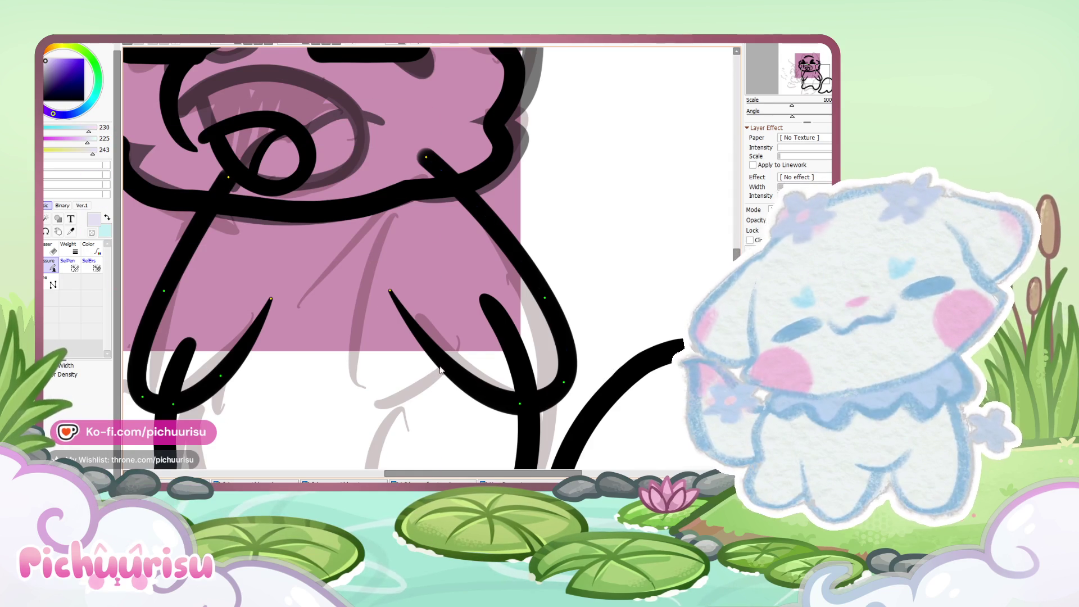
pyautogui.moveTo(453, 370); pyautogui.dragTo(454, 372)
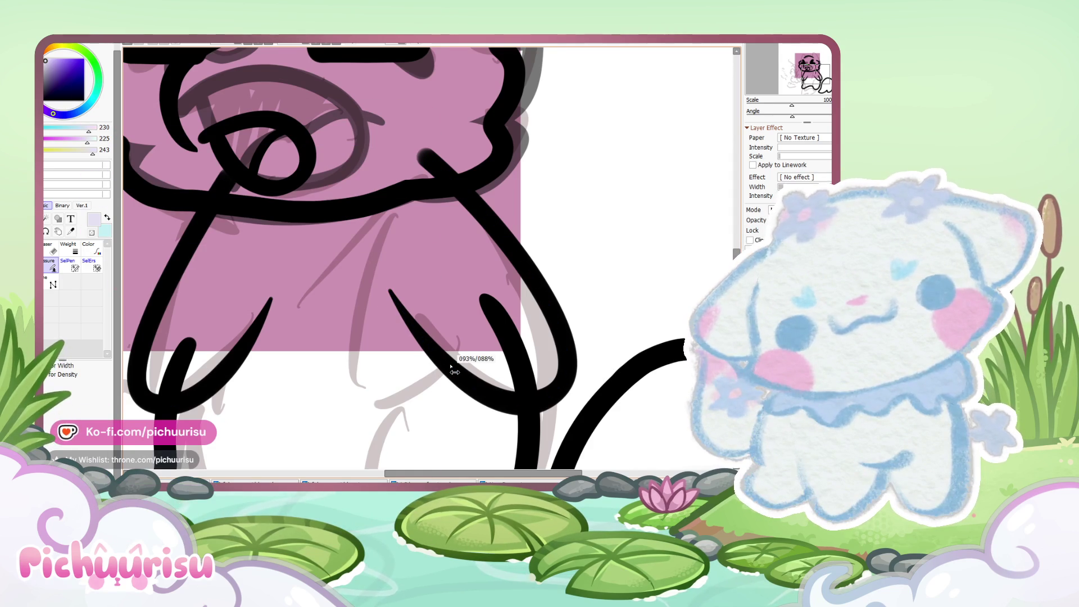
pyautogui.scroll(-1, 439, 345)
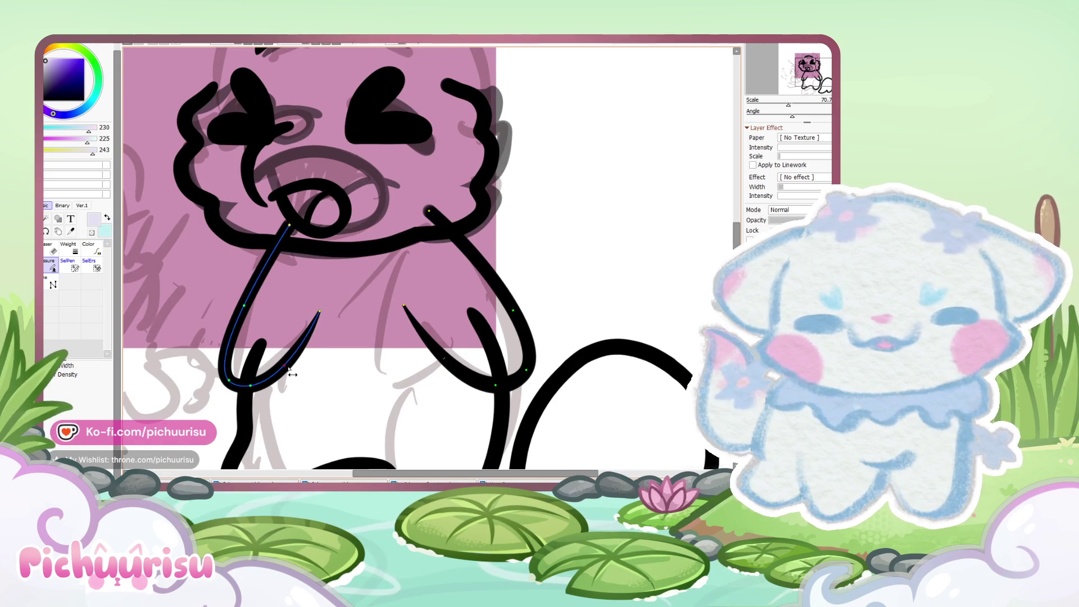
pyautogui.scroll(-1, 300, 348)
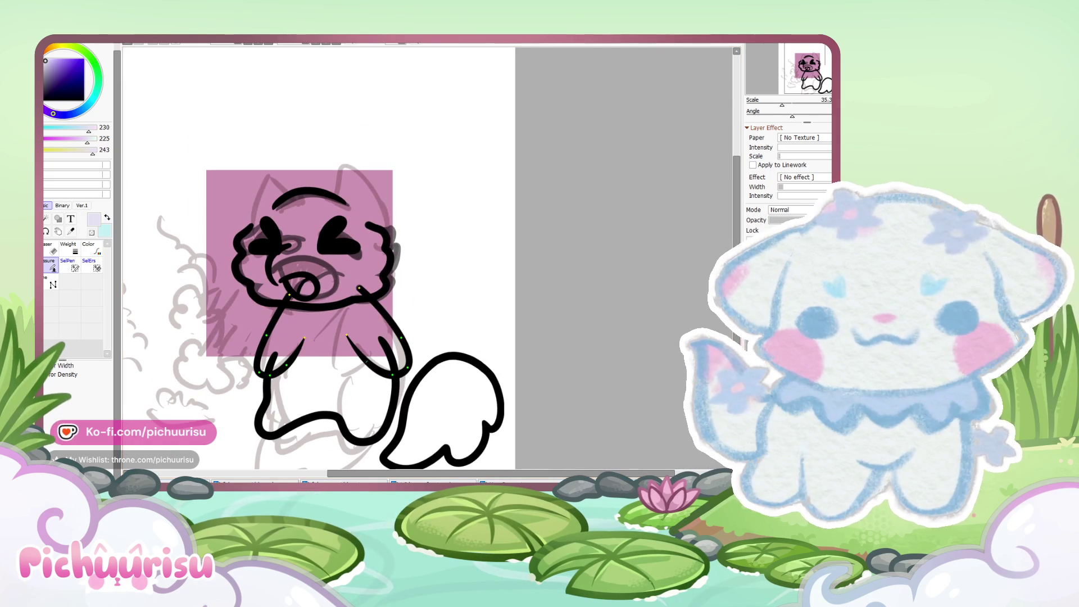
pyautogui.hotkey('ctrl', 'z')
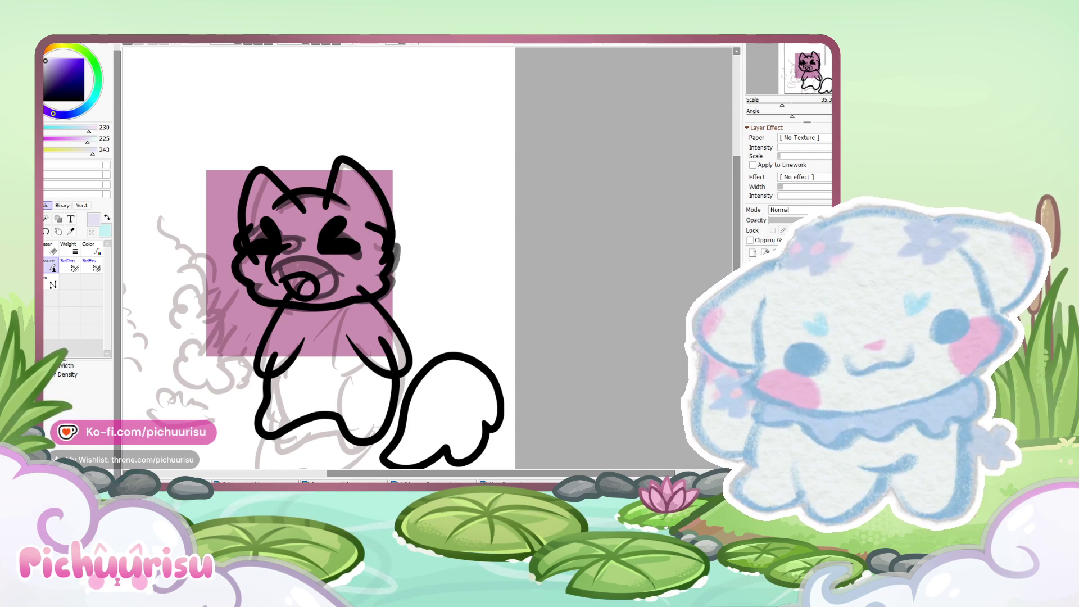
# Step: Zoom out to view the completed head outline with both pointed ears
pyautogui.scroll(-1, 457, 313)
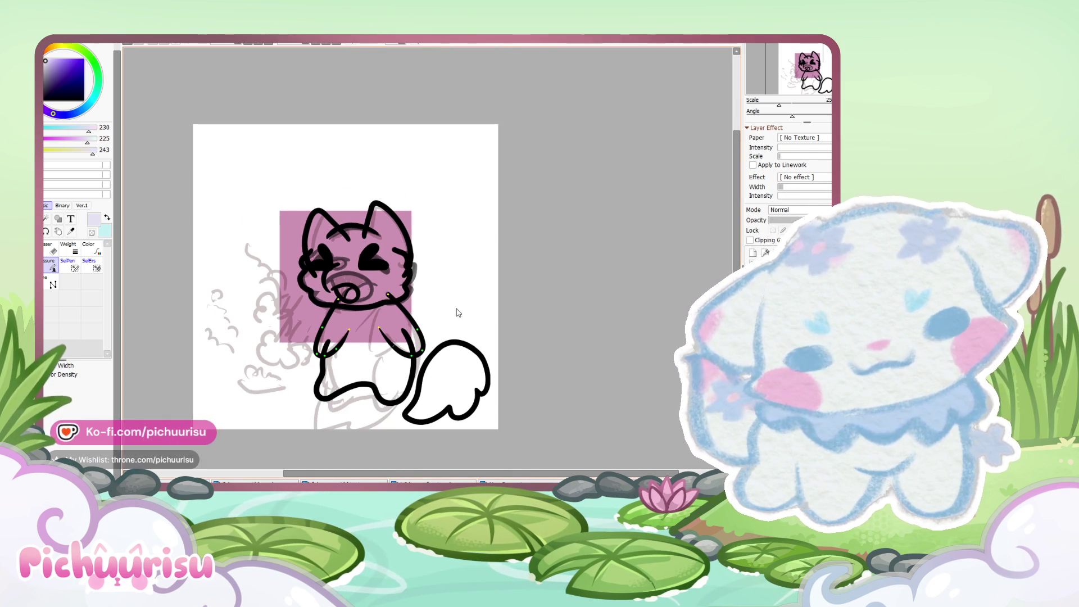
# Step: Draw a light-blue ellipse over the creature's belly with the shape tool
pyautogui.scroll(2, 390, 338)
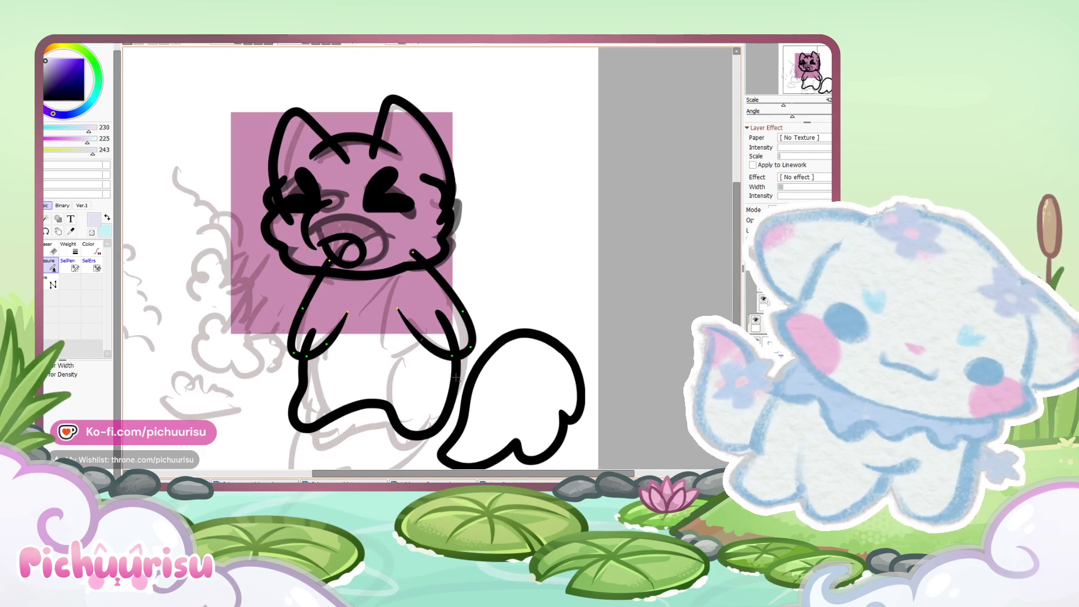
pyautogui.click(787, 315)
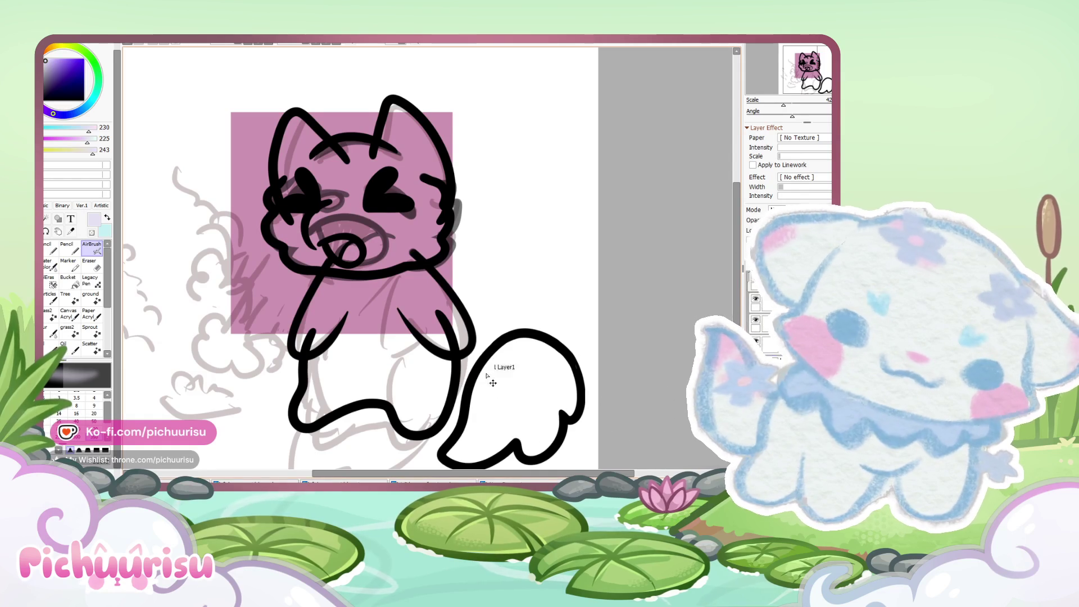
pyautogui.scroll(1, 302, 411)
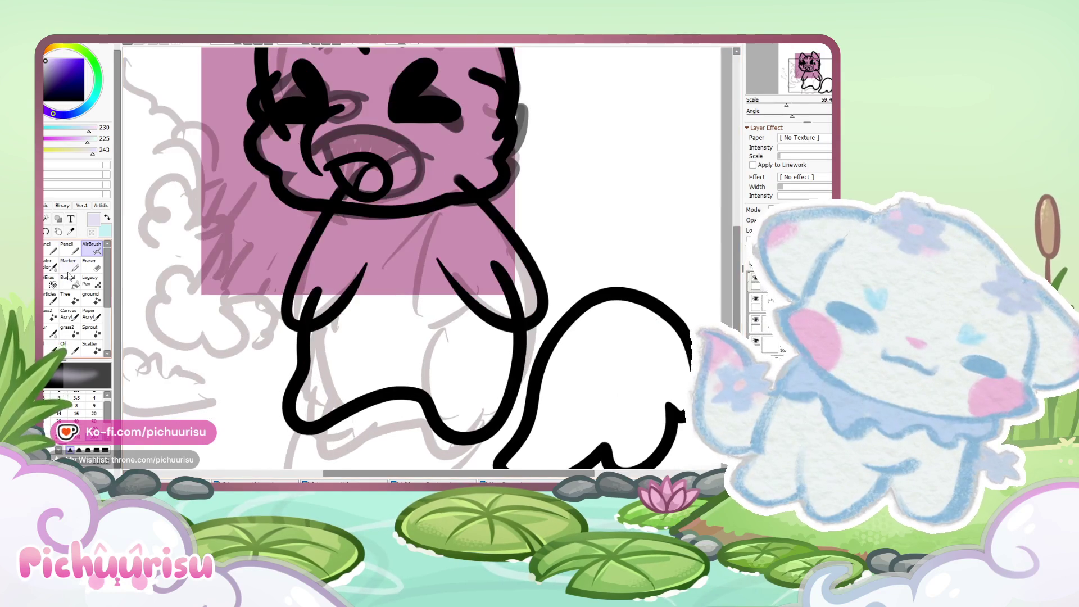
pyautogui.click(58, 218)
pyautogui.click(386, 281)
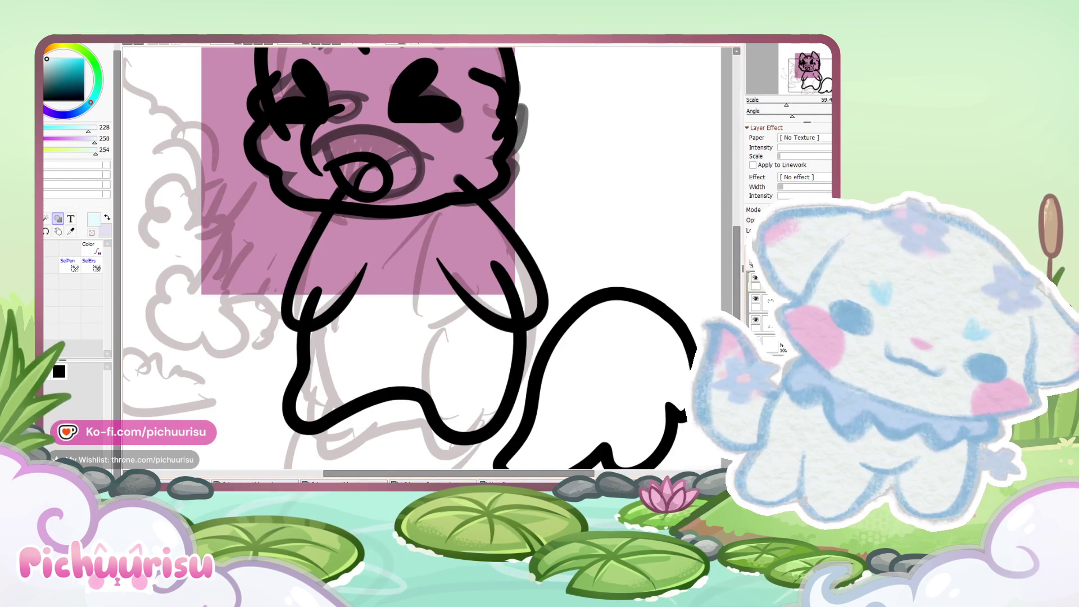
pyautogui.moveTo(331, 245); pyautogui.dragTo(462, 337)
pyautogui.scroll(2, 459, 362)
# Step: Reshape the light-blue fill to match the body outline from chin to bottom
pyautogui.hotkey('ctrl', 't')
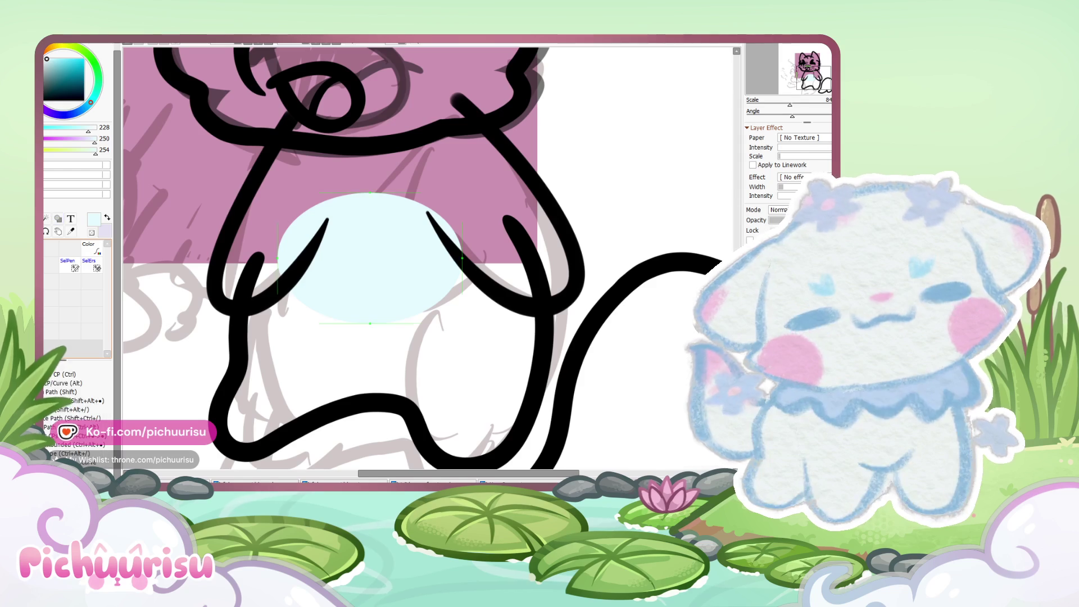
pyautogui.moveTo(373, 337); pyautogui.dragTo(398, 409)
pyautogui.moveTo(462, 257); pyautogui.dragTo(539, 324)
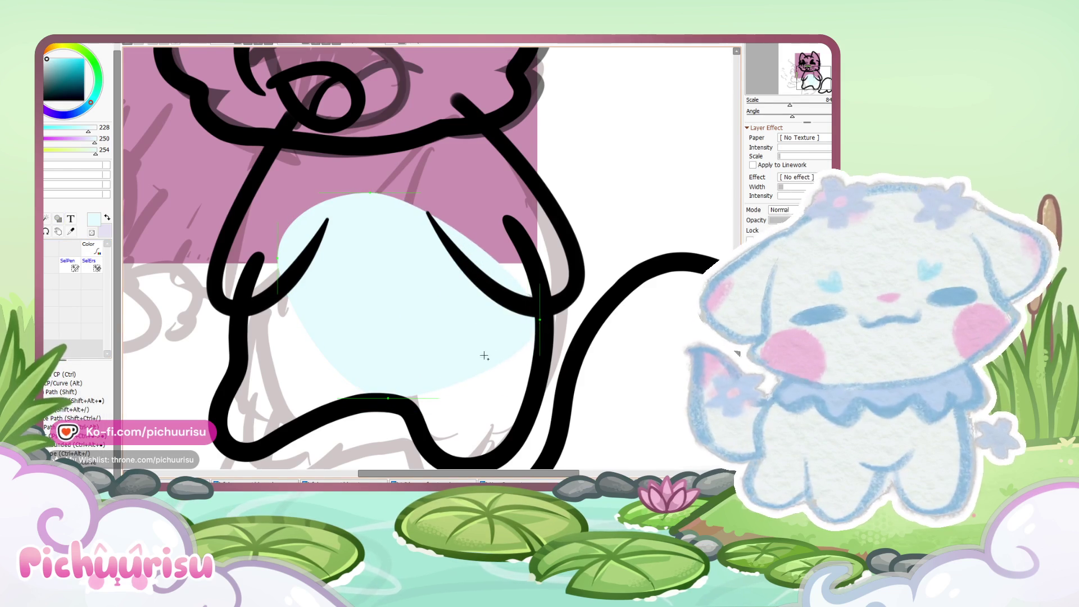
pyautogui.click(482, 465)
pyautogui.moveTo(505, 427)
pyautogui.mouseDown()
pyautogui.moveTo(483, 438)
pyautogui.moveTo(406, 416)
pyautogui.moveTo(485, 400)
pyautogui.mouseUp()
pyautogui.moveTo(389, 342)
pyautogui.mouseDown()
pyautogui.moveTo(312, 342)
pyautogui.moveTo(329, 246)
pyautogui.mouseUp()
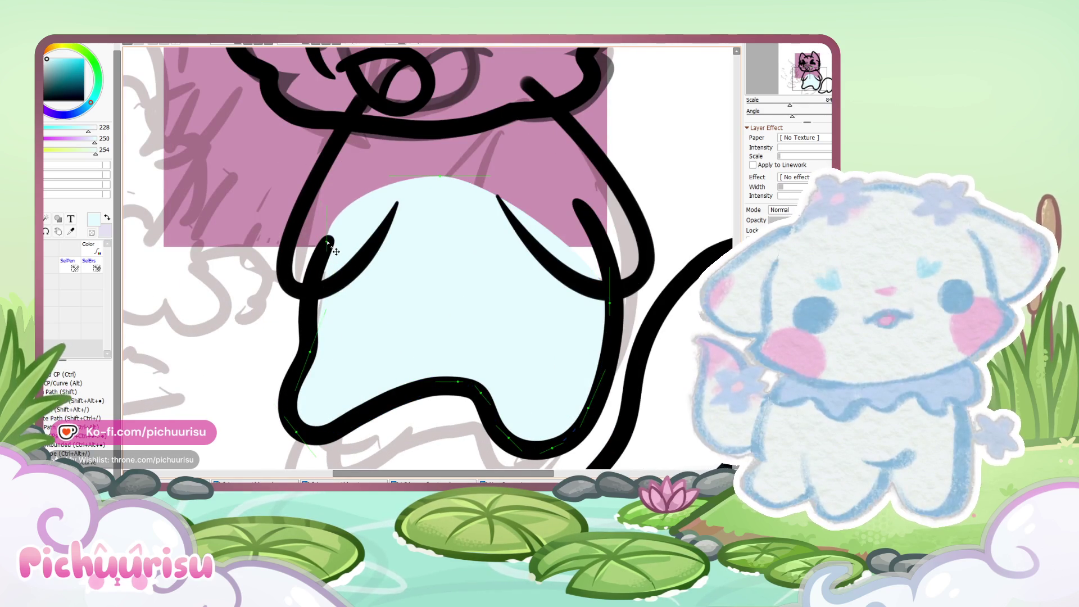
pyautogui.scroll(-2, 374, 284)
pyautogui.moveTo(391, 264)
pyautogui.mouseDown()
pyautogui.moveTo(383, 198)
pyautogui.moveTo(421, 209)
pyautogui.moveTo(430, 198)
pyautogui.mouseUp()
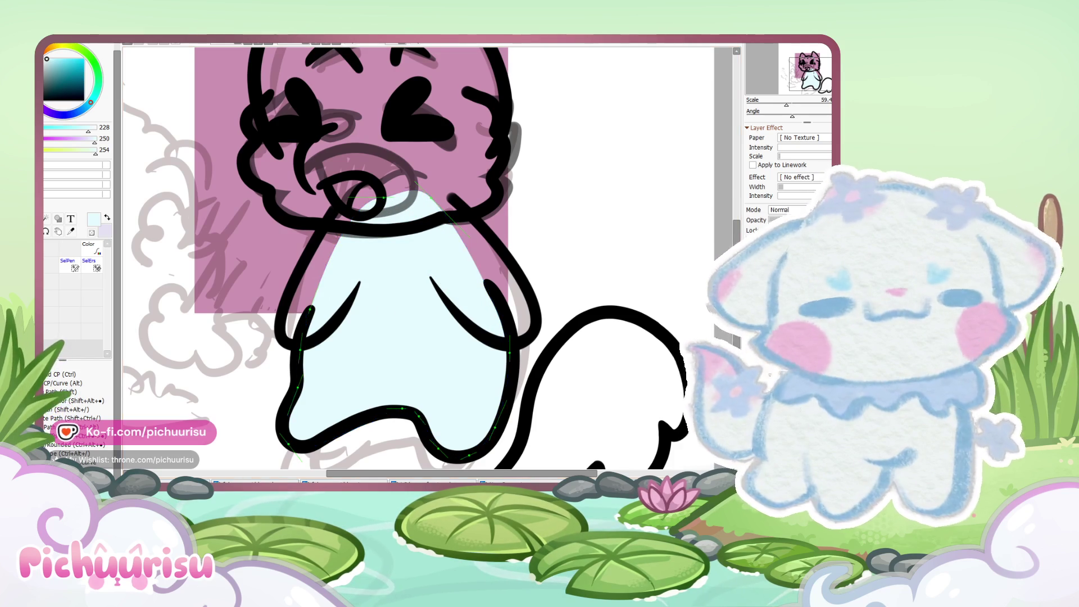
# Step: Select the shading layer and drop a round pale-blue dab on the body's right side
pyautogui.click(784, 344)
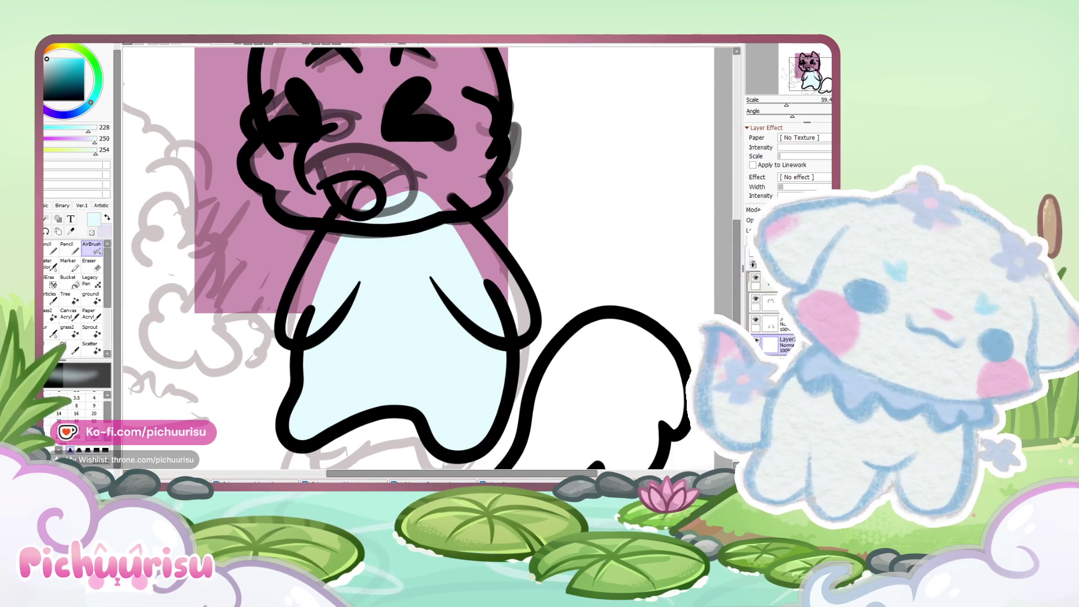
pyautogui.click(61, 219)
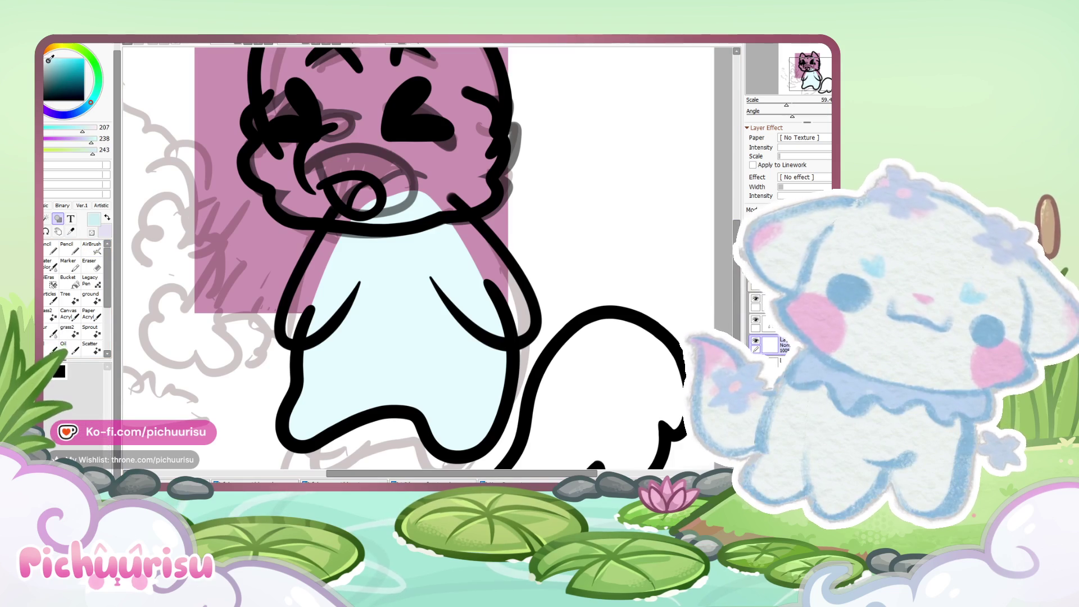
pyautogui.click(482, 282)
pyautogui.scroll(2, 482, 282)
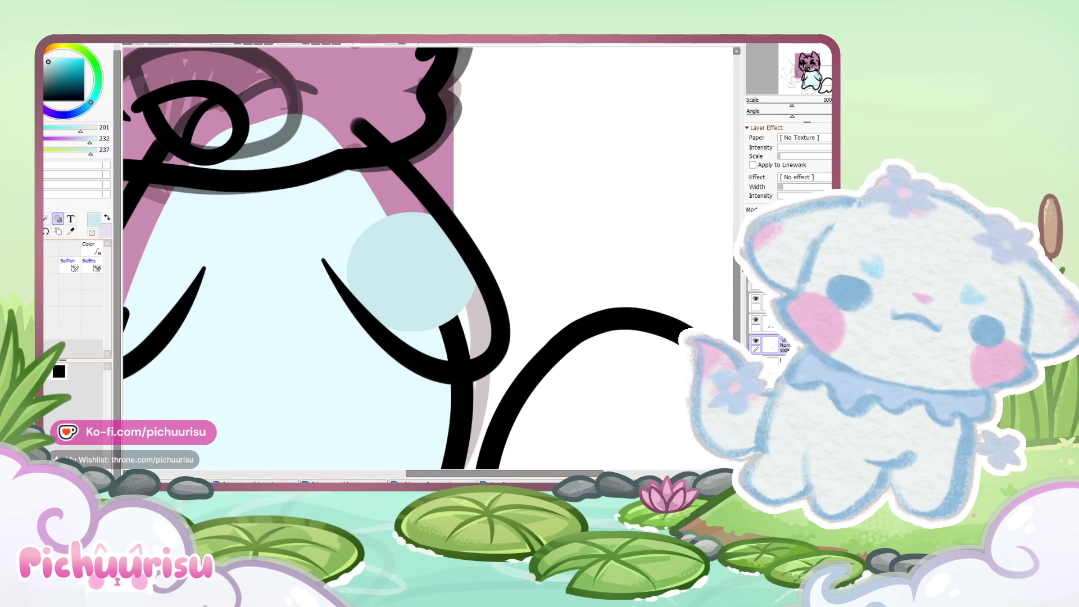
# Step: Stretch the pale-blue dab into a teardrop hugging the right front leg's outline
pyautogui.press('u')
pyautogui.moveTo(349, 275); pyautogui.dragTo(274, 179)
pyautogui.moveTo(412, 212)
pyautogui.mouseDown()
pyautogui.moveTo(348, 146)
pyautogui.moveTo(348, 128)
pyautogui.mouseUp()
pyautogui.click(300, 150)
pyautogui.moveTo(462, 344)
pyautogui.mouseDown()
pyautogui.moveTo(477, 341)
pyautogui.moveTo(497, 291)
pyautogui.mouseUp()
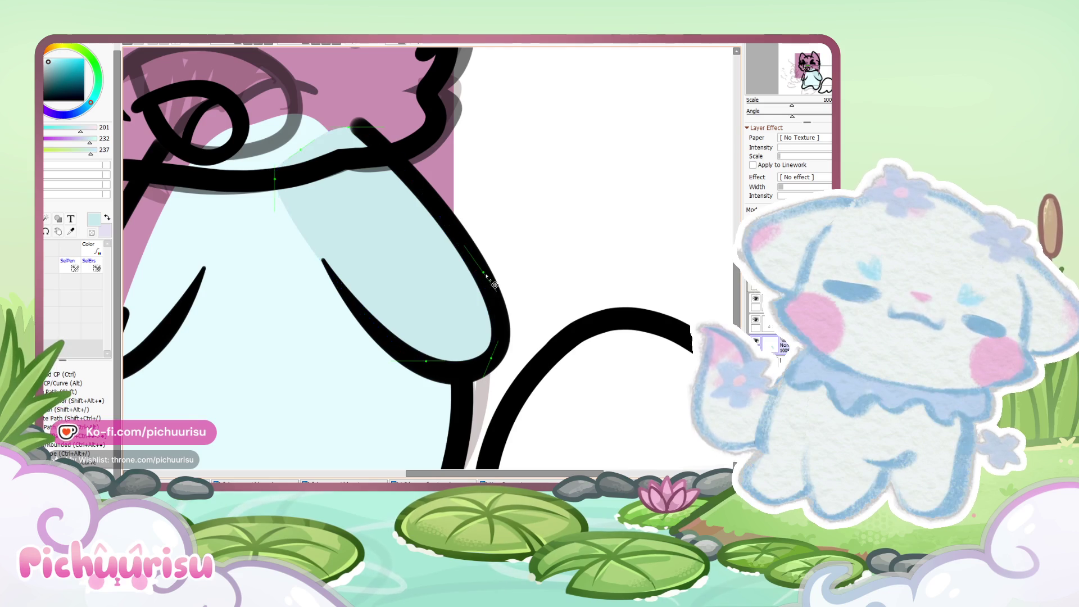
pyautogui.moveTo(487, 382); pyautogui.dragTo(448, 369)
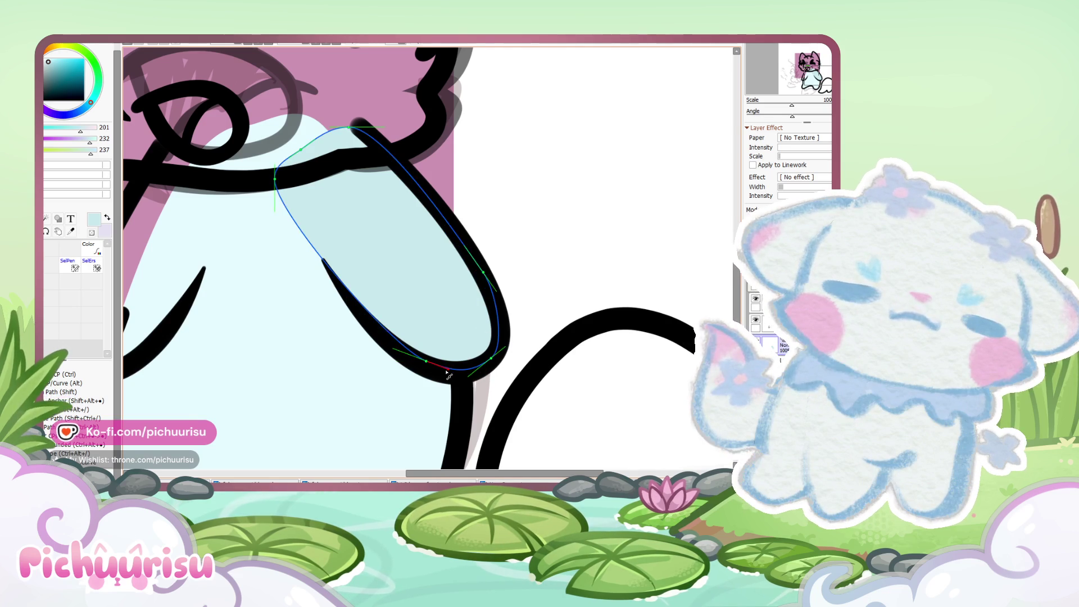
pyautogui.scroll(-4, 474, 245)
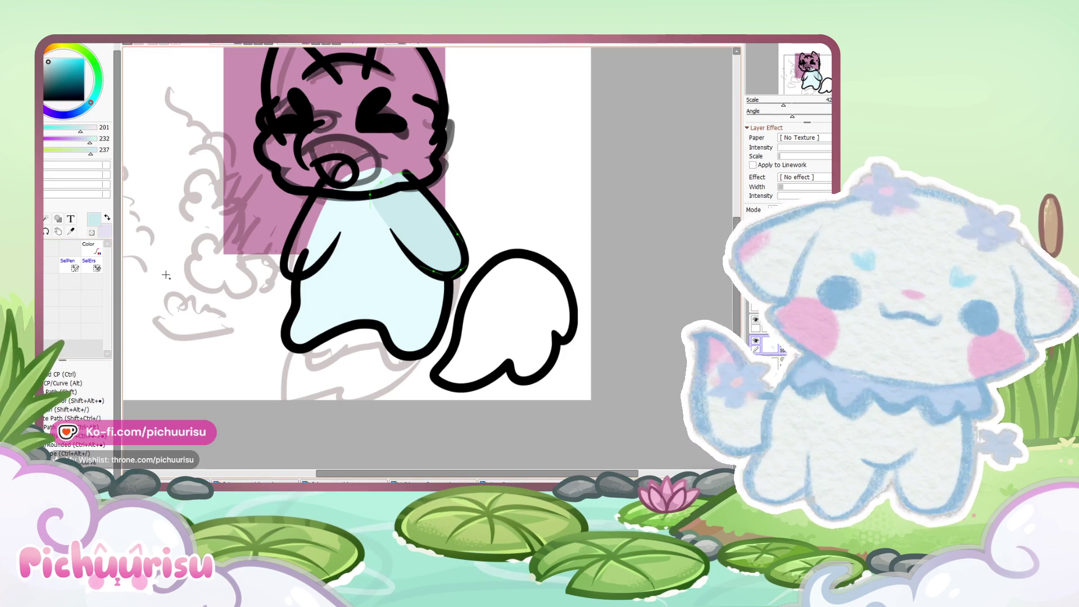
# Step: Move a copy of the arm shading onto the left arm and skew it to fit
pyautogui.press('m')
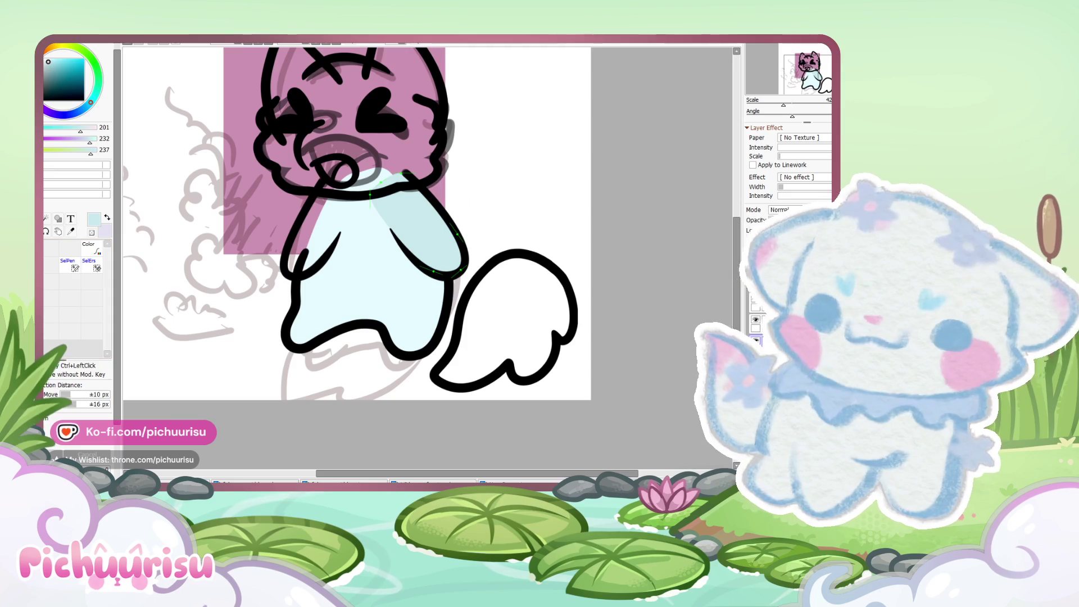
pyautogui.hotkey('ctrl', 't')
pyautogui.moveTo(416, 238)
pyautogui.mouseDown()
pyautogui.moveTo(313, 229)
pyautogui.moveTo(330, 236)
pyautogui.mouseUp()
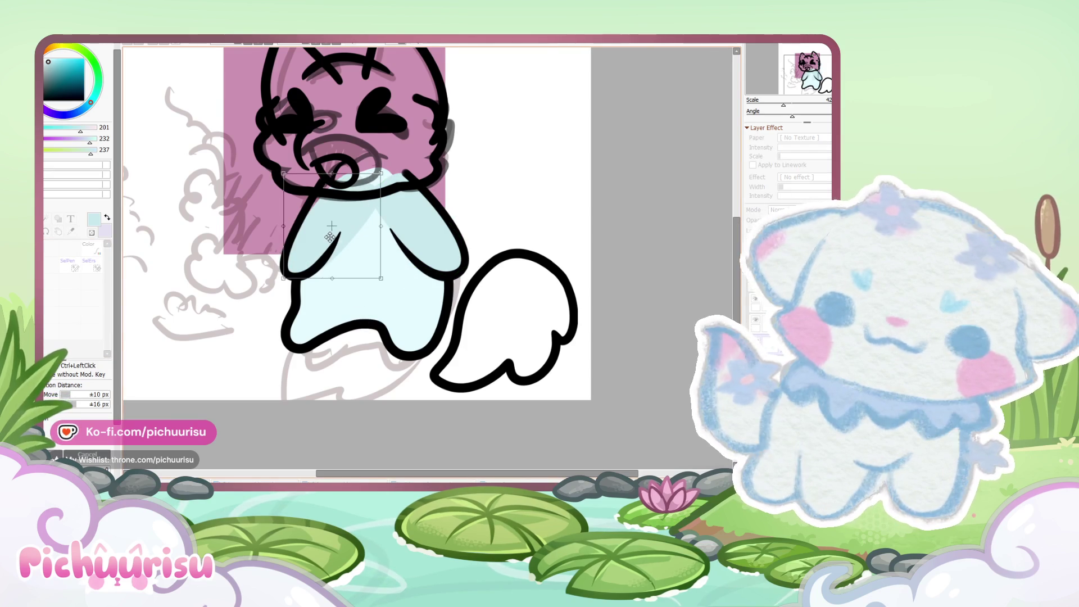
pyautogui.scroll(1, 330, 236)
pyautogui.moveTo(385, 167); pyautogui.dragTo(364, 166)
pyautogui.moveTo(385, 293); pyautogui.dragTo(366, 284)
pyautogui.moveTo(364, 165); pyautogui.dragTo(361, 167)
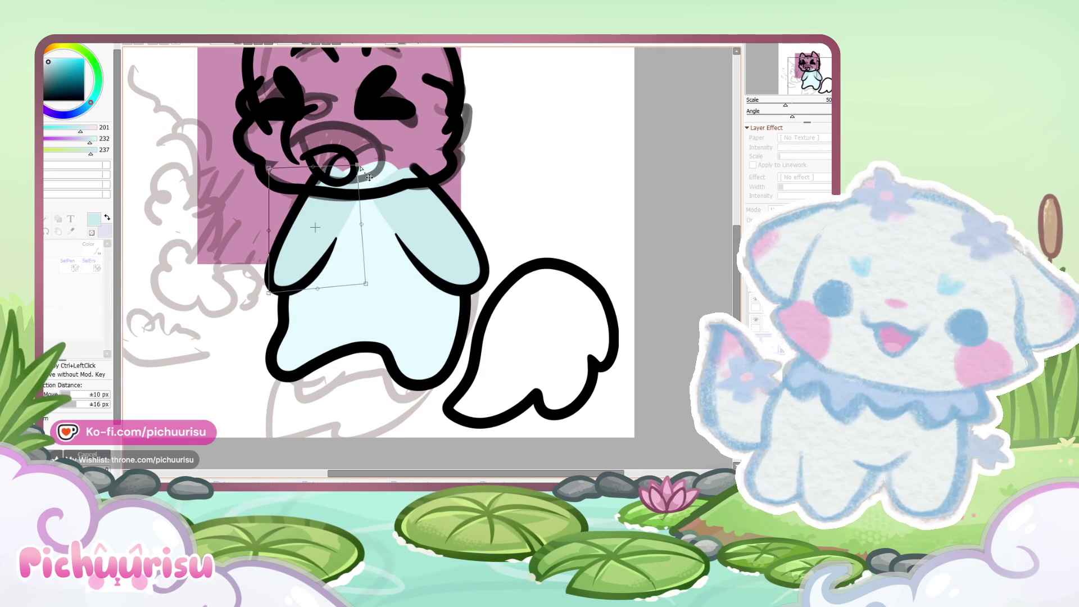
pyautogui.scroll(-3, 370, 177)
pyautogui.press('Return')
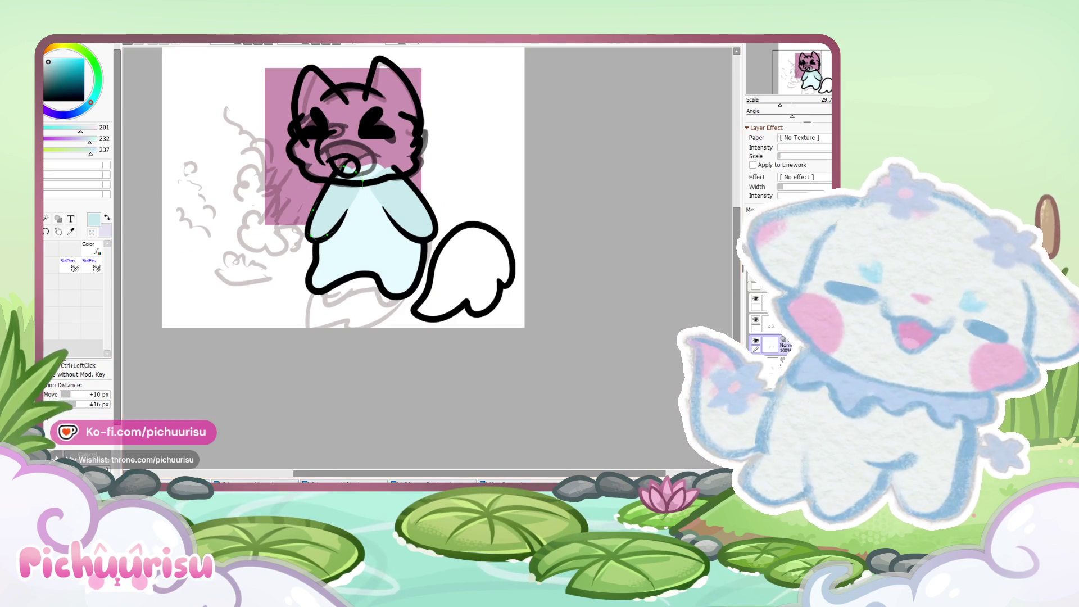
# Step: Refine the shading curve near the neck and down the left arm
pyautogui.scroll(4, 283, 202)
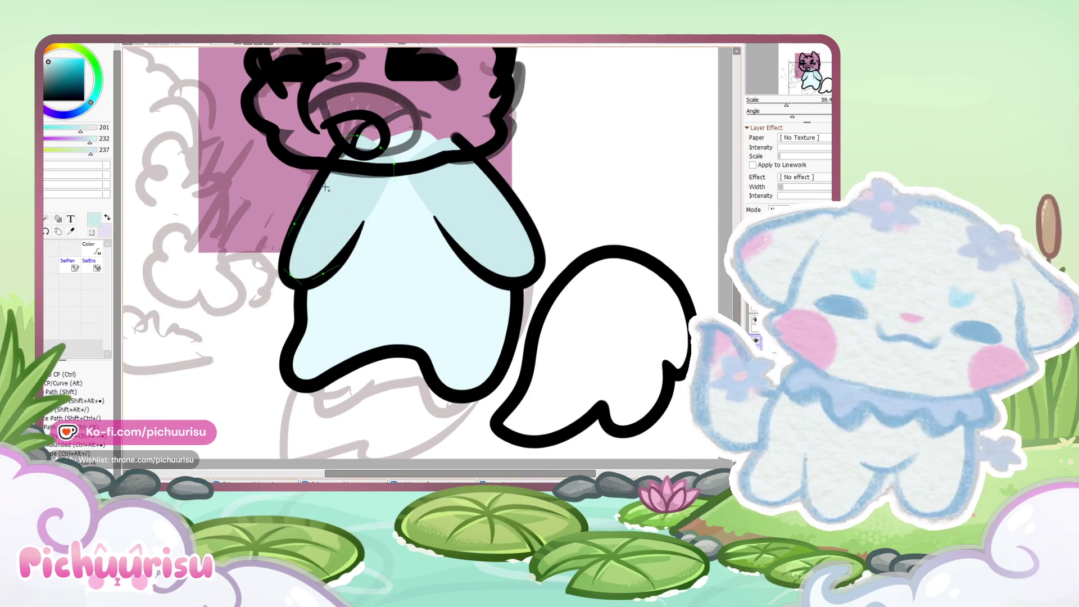
pyautogui.scroll(2, 368, 170)
pyautogui.moveTo(353, 169)
pyautogui.mouseDown()
pyautogui.moveTo(345, 180)
pyautogui.moveTo(327, 171)
pyautogui.mouseUp()
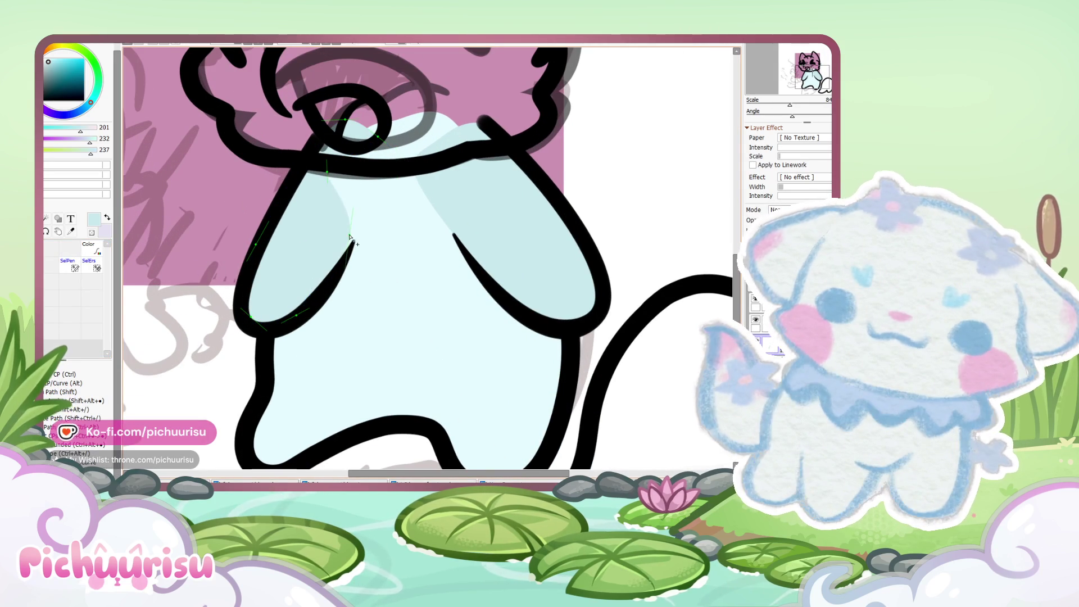
pyautogui.moveTo(328, 172); pyautogui.dragTo(356, 158)
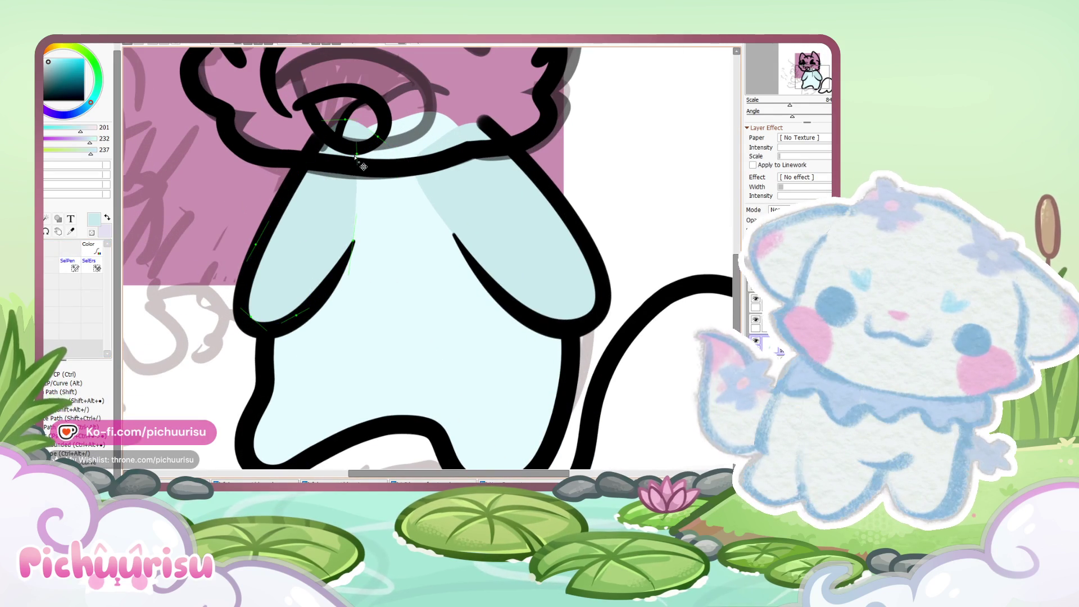
pyautogui.scroll(-3, 356, 157)
pyautogui.scroll(2, 356, 158)
pyautogui.click(356, 236)
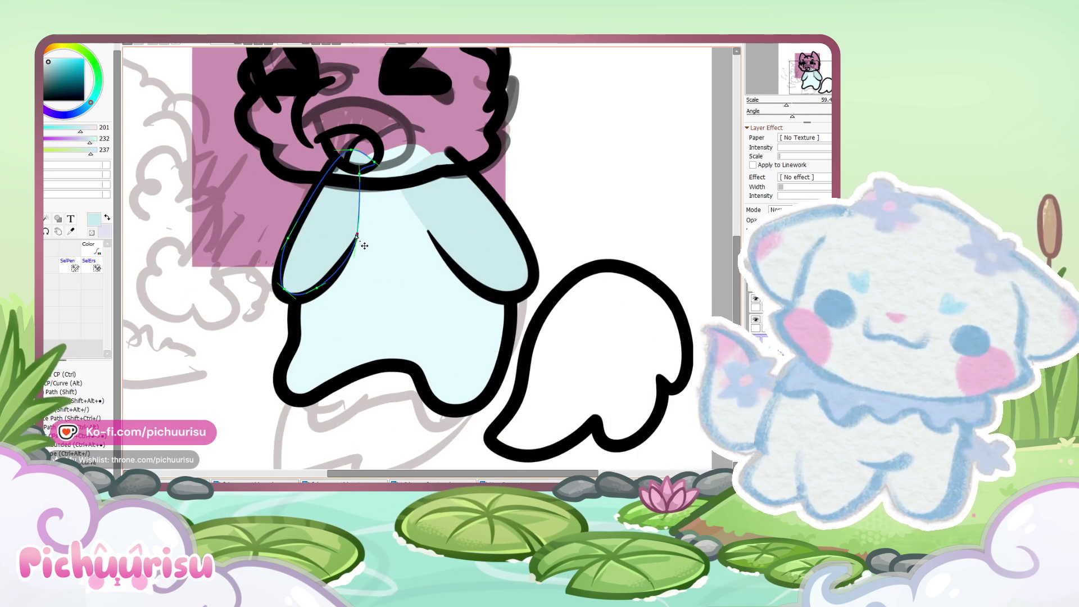
pyautogui.scroll(-5, 364, 246)
pyautogui.press('Return')
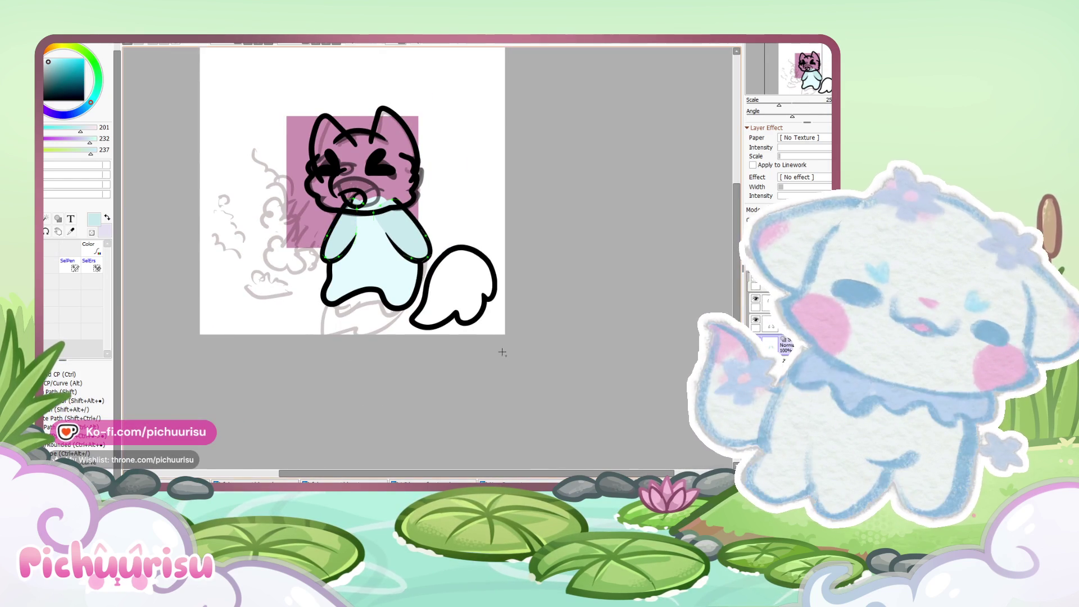
# Step: Recolour the right arm shading with the lighter body colour using Linework Color
pyautogui.scroll(-2, 416, 256)
pyautogui.scroll(4, 427, 254)
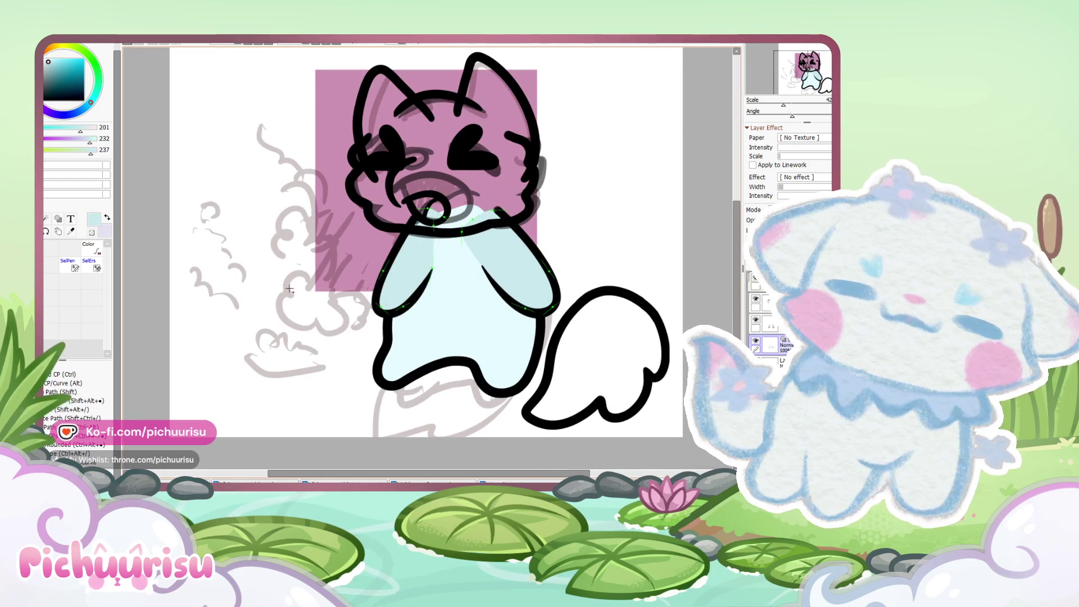
pyautogui.click(92, 248)
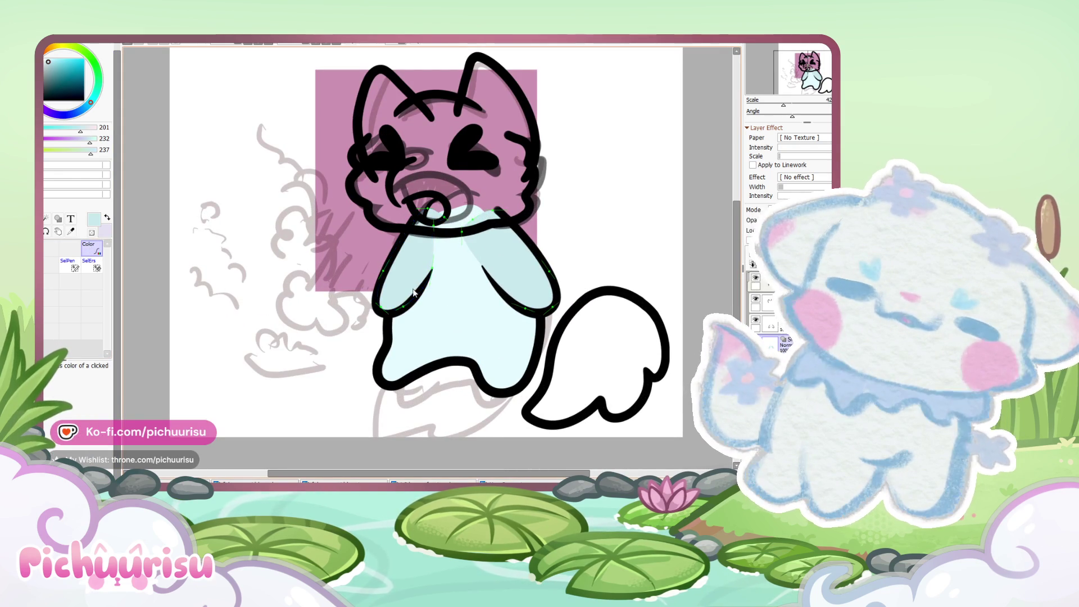
pyautogui.scroll(1, 495, 251)
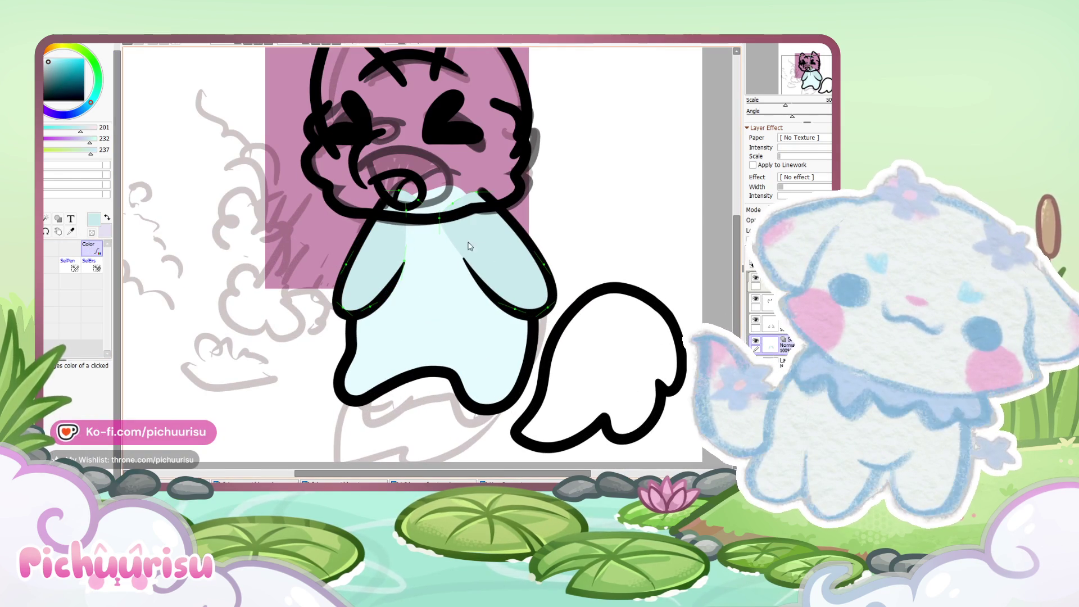
pyautogui.keyDown('alt'); pyautogui.click(458, 274); pyautogui.keyUp('alt')
pyautogui.click(459, 257)
# Step: Recolour the left arm shading to match the body colour
pyautogui.click(374, 270)
pyautogui.scroll(-3, 354, 339)
pyautogui.scroll(7, 456, 269)
# Step: Check the shading layer's visibility and delete the old face lineart
pyautogui.keyDown('ctrl'); pyautogui.click(489, 240); pyautogui.keyUp('ctrl')
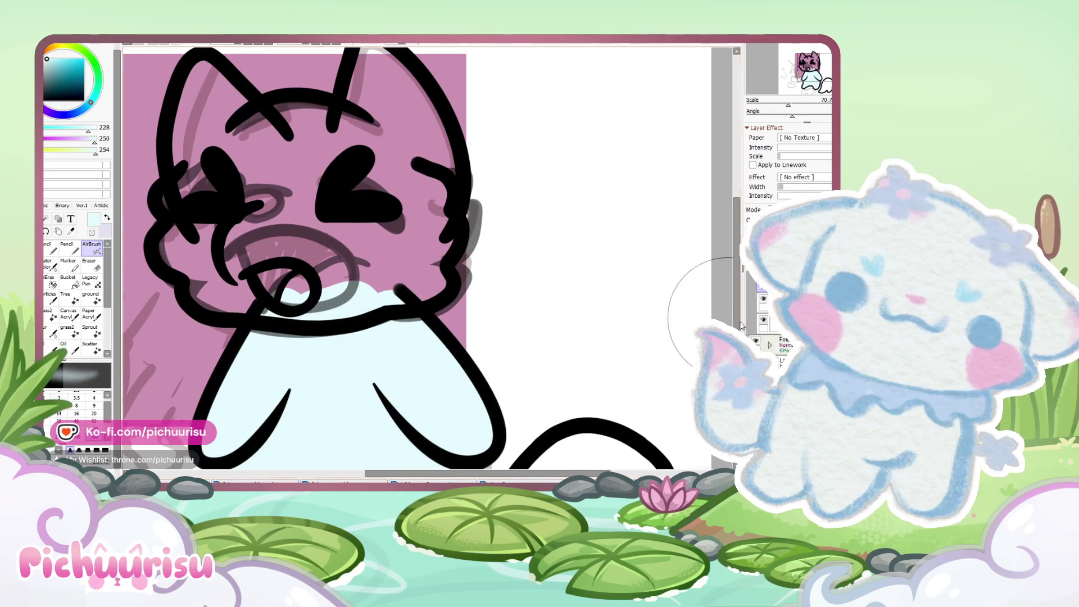
pyautogui.click(763, 320)
pyautogui.click(765, 320)
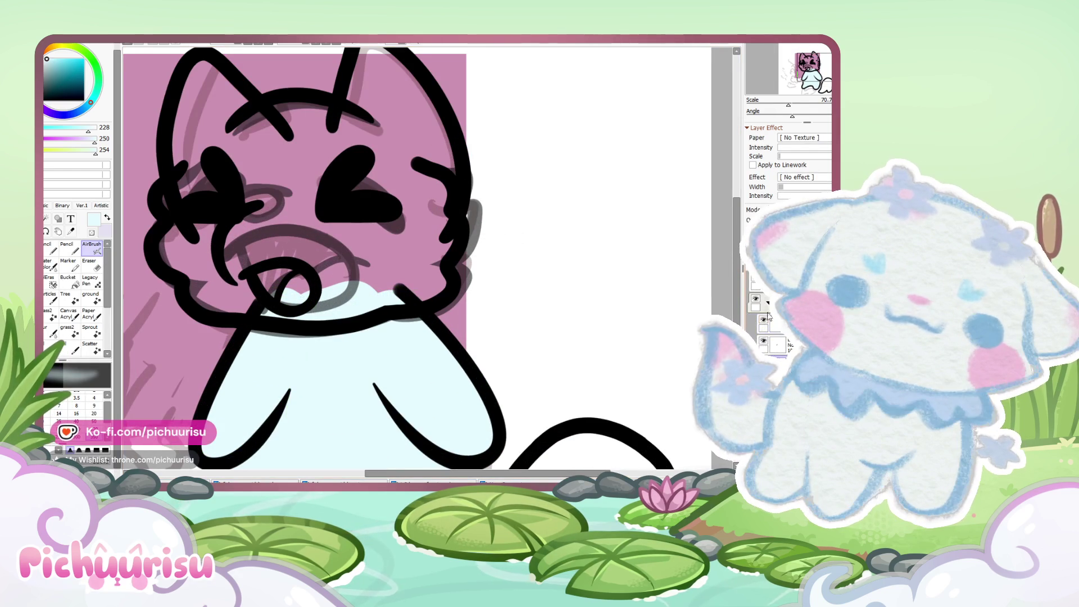
pyautogui.press('Delete')
pyautogui.scroll(-3, 416, 259)
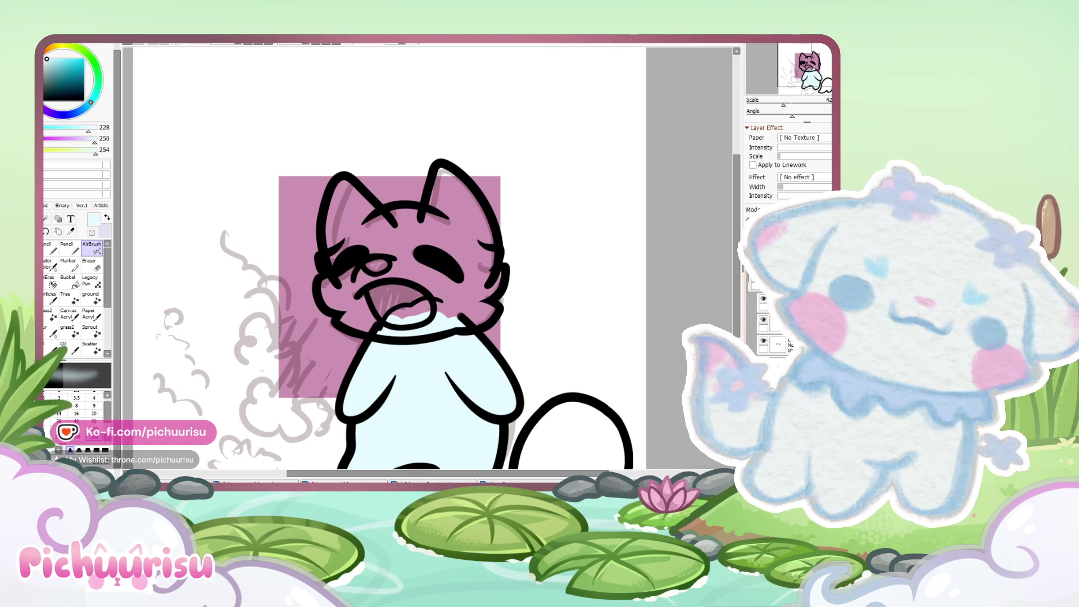
pyautogui.scroll(2, 390, 328)
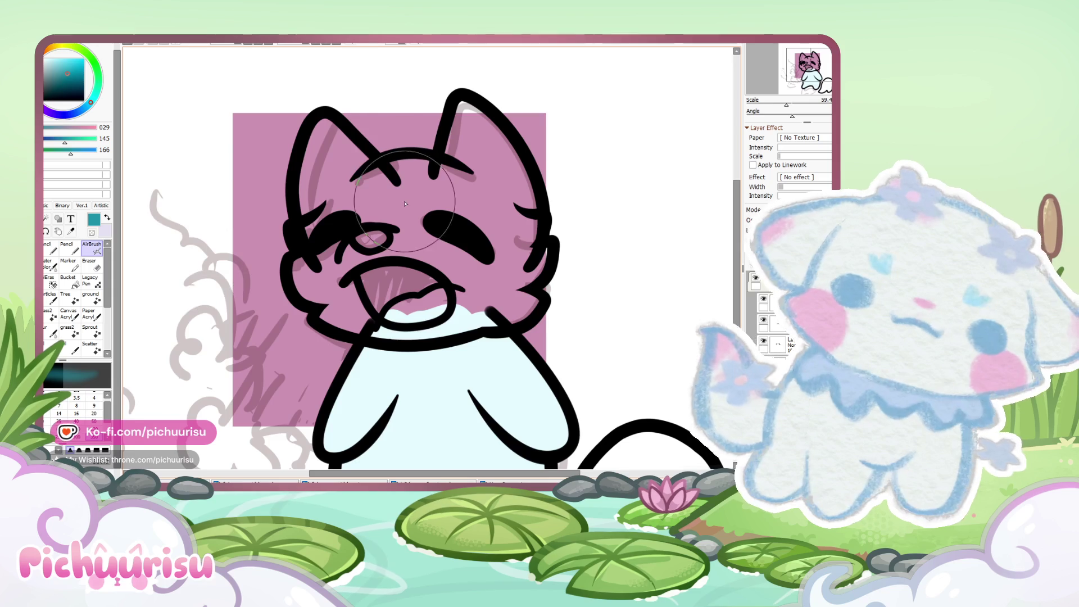
pyautogui.scroll(2, 360, 243)
# Step: Draw a teal curved fill shape over the face, mouth and right cheek
pyautogui.click(57, 218)
pyautogui.scroll(-1, 337, 253)
pyautogui.moveTo(279, 216); pyautogui.dragTo(460, 336)
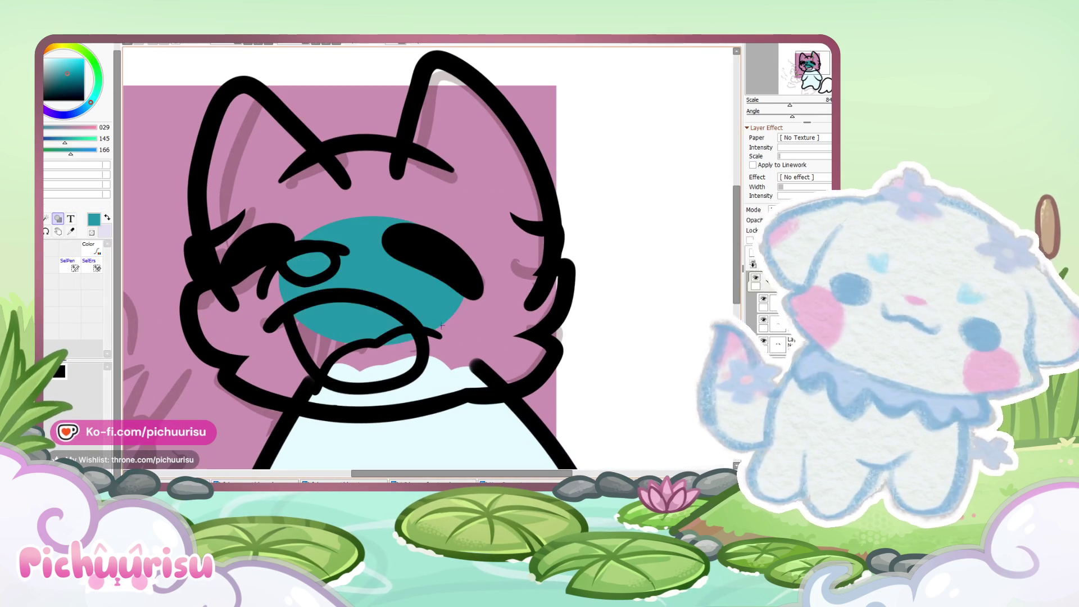
pyautogui.moveTo(372, 345); pyautogui.dragTo(359, 419)
pyautogui.moveTo(466, 315)
pyautogui.mouseDown()
pyautogui.moveTo(494, 292)
pyautogui.moveTo(570, 290)
pyautogui.mouseUp()
pyautogui.moveTo(483, 365); pyautogui.dragTo(537, 373)
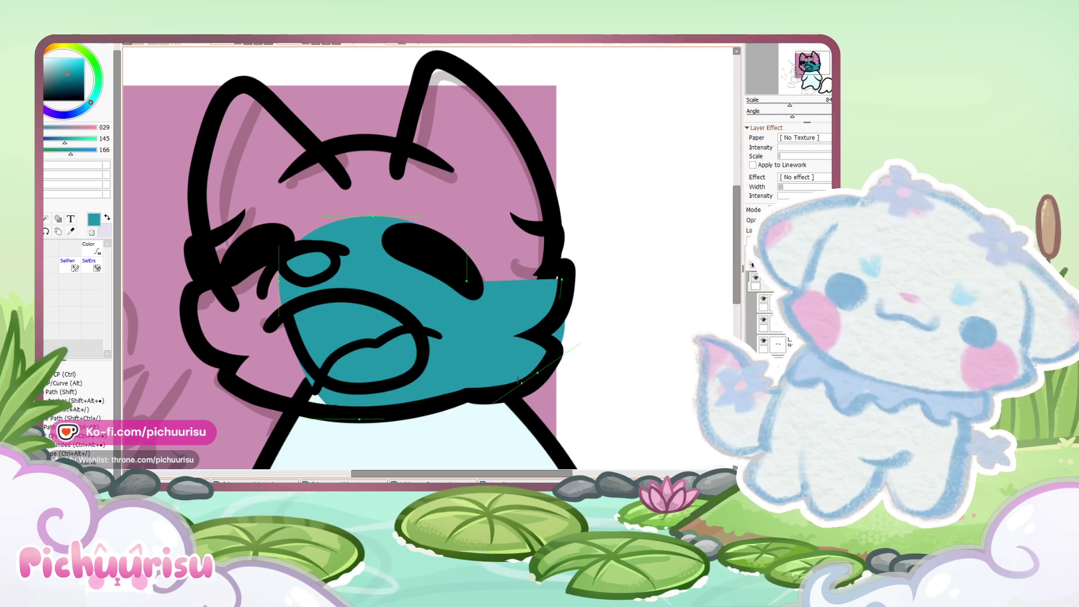
pyautogui.scroll(2, 397, 419)
pyautogui.press('Return')
# Step: Erase stray black pixels along the lower edge of the stroke with a size 20 eraser
pyautogui.press('a')
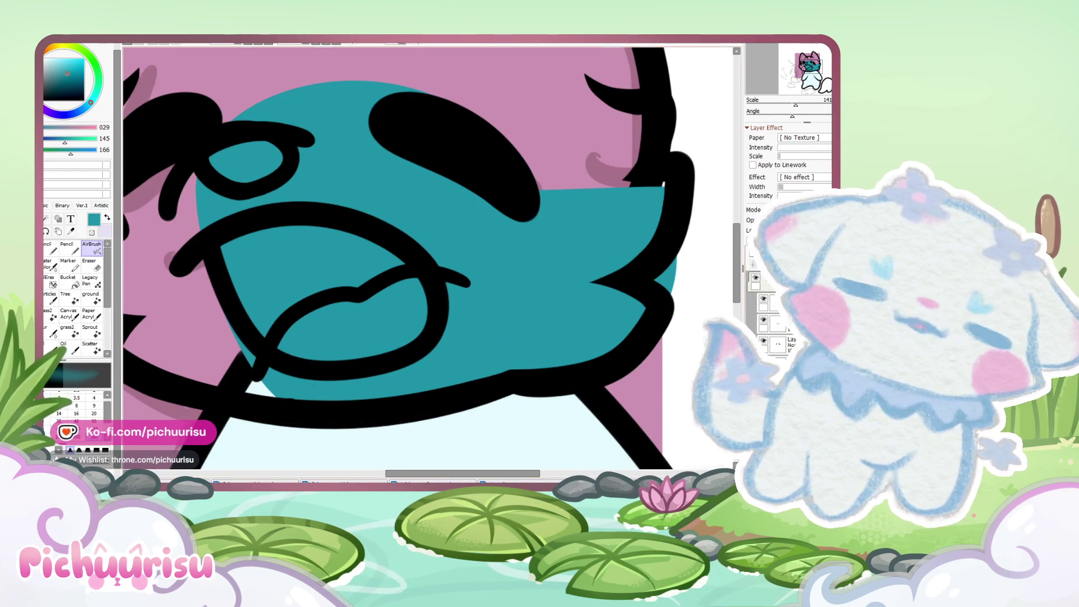
pyautogui.scroll(2, 226, 414)
pyautogui.click(90, 264)
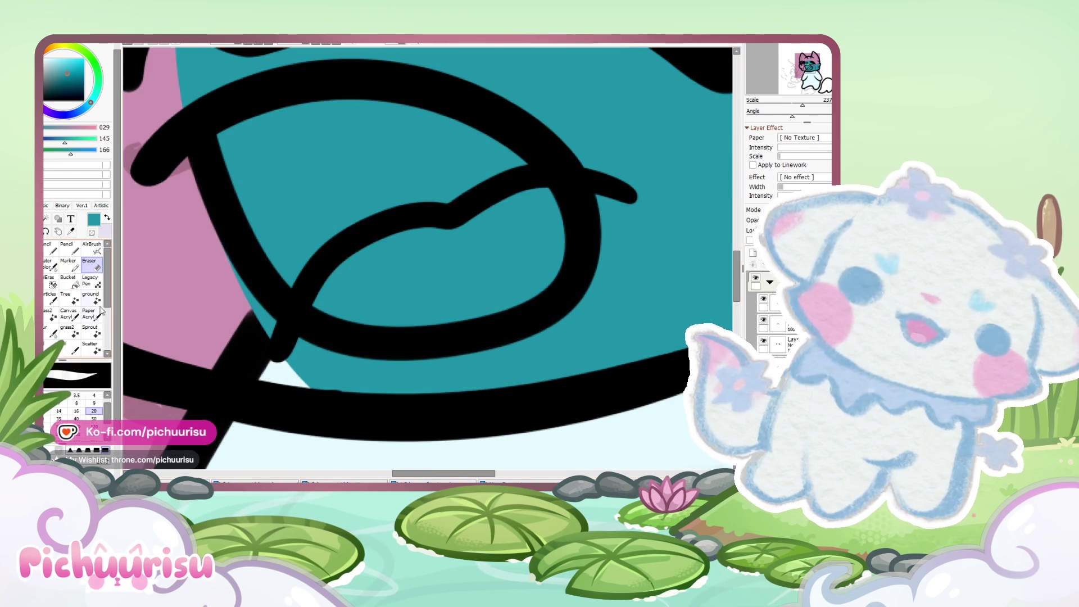
pyautogui.scroll(5, 339, 394)
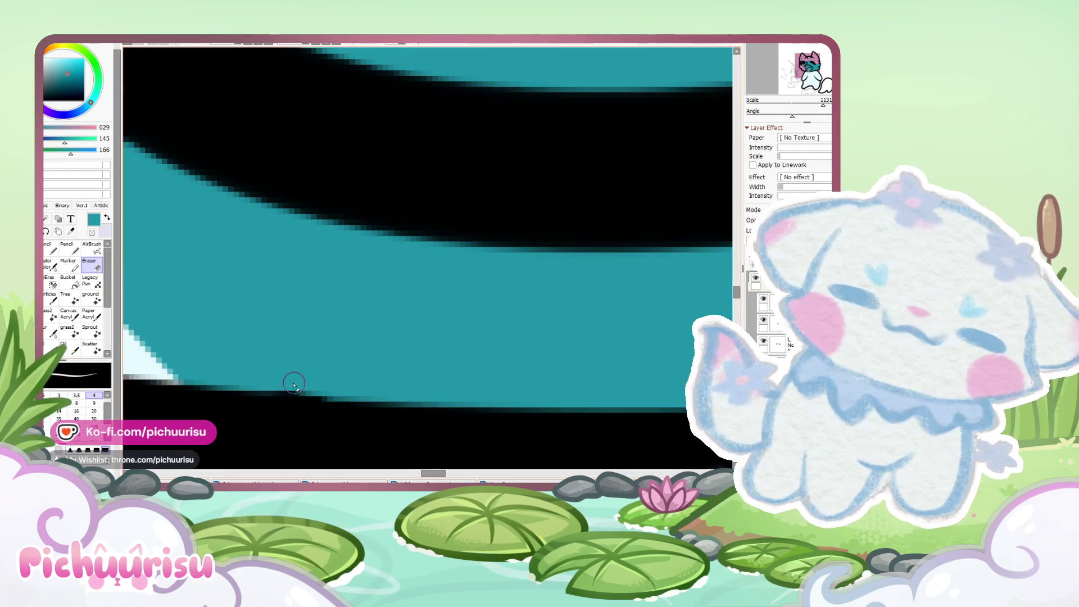
pyautogui.moveTo(190, 381); pyautogui.dragTo(356, 392)
pyautogui.moveTo(245, 383); pyautogui.dragTo(255, 374)
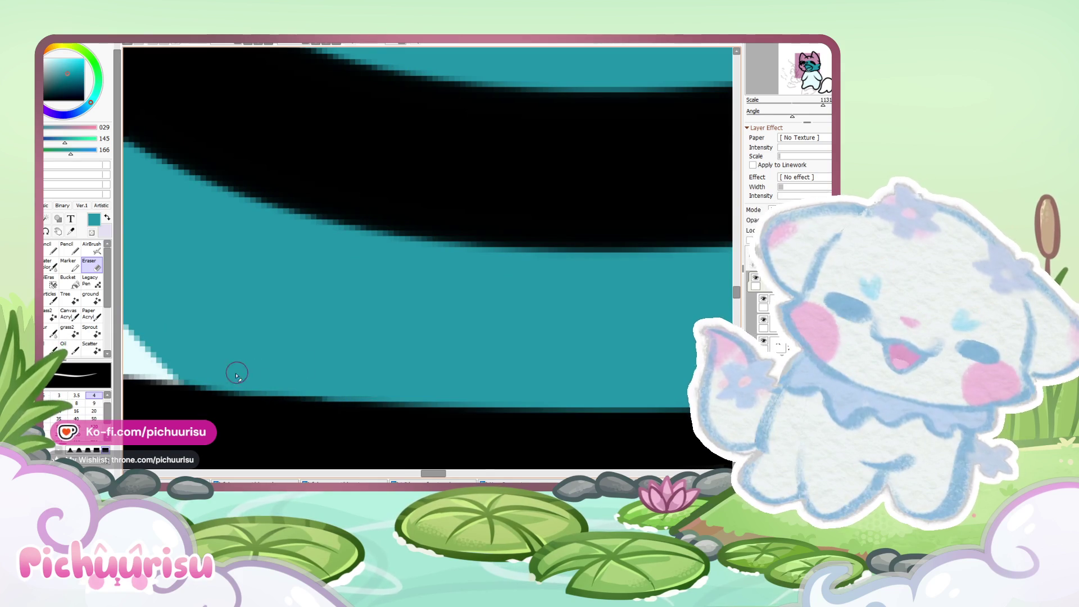
pyautogui.scroll(-8, 285, 378)
pyautogui.scroll(-2, 254, 390)
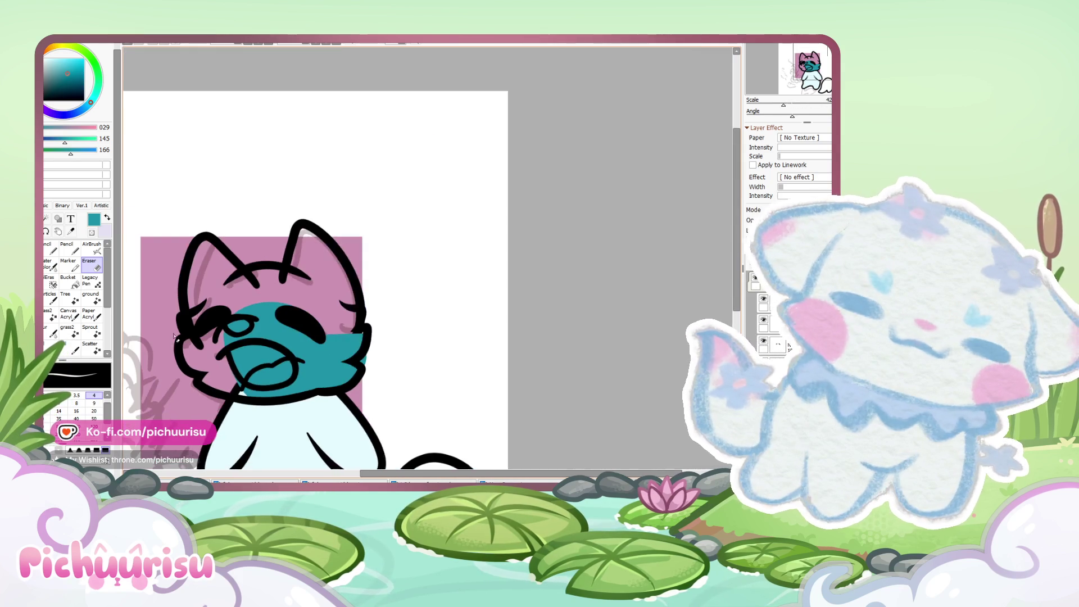
pyautogui.scroll(5, 202, 316)
# Step: Select the Eraser again and shrink it to size 4
pyautogui.press('n')
pyautogui.scroll(6, 201, 316)
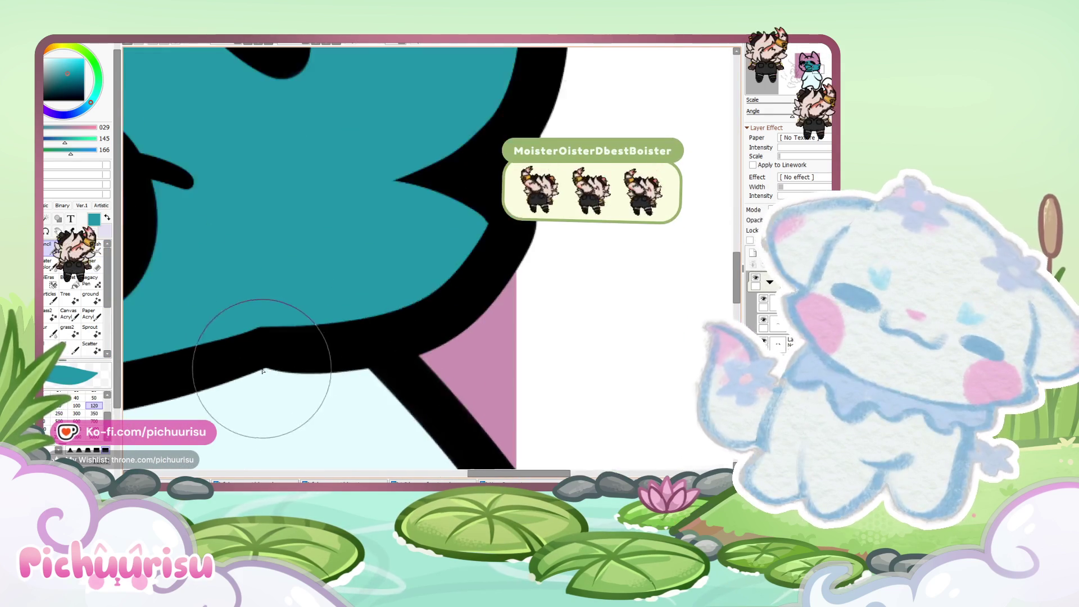
pyautogui.scroll(1, 218, 373)
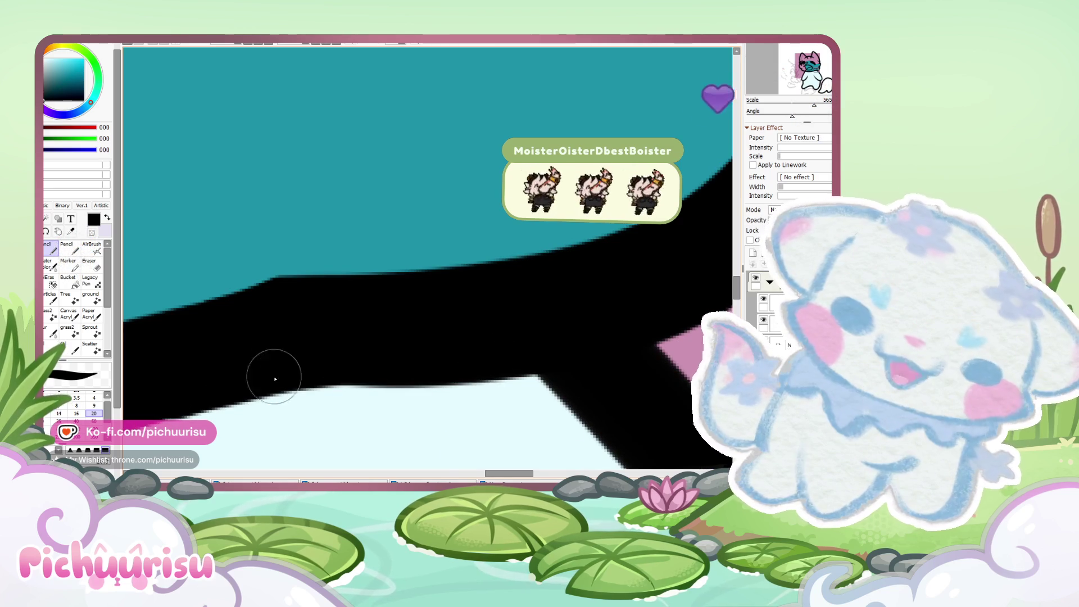
pyautogui.click(93, 264)
pyautogui.click(94, 395)
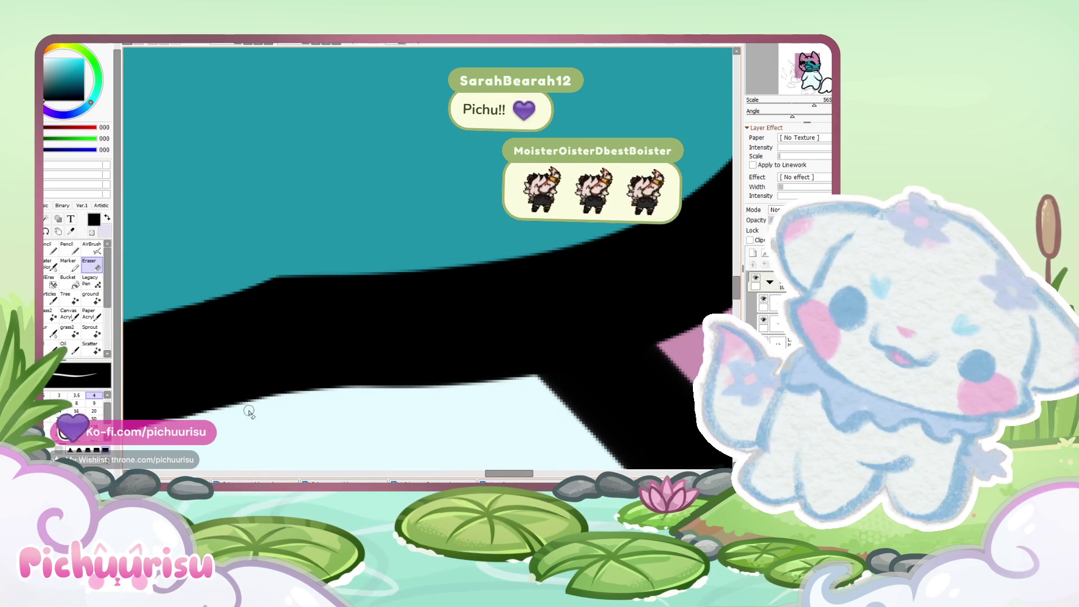
pyautogui.scroll(-5, 427, 340)
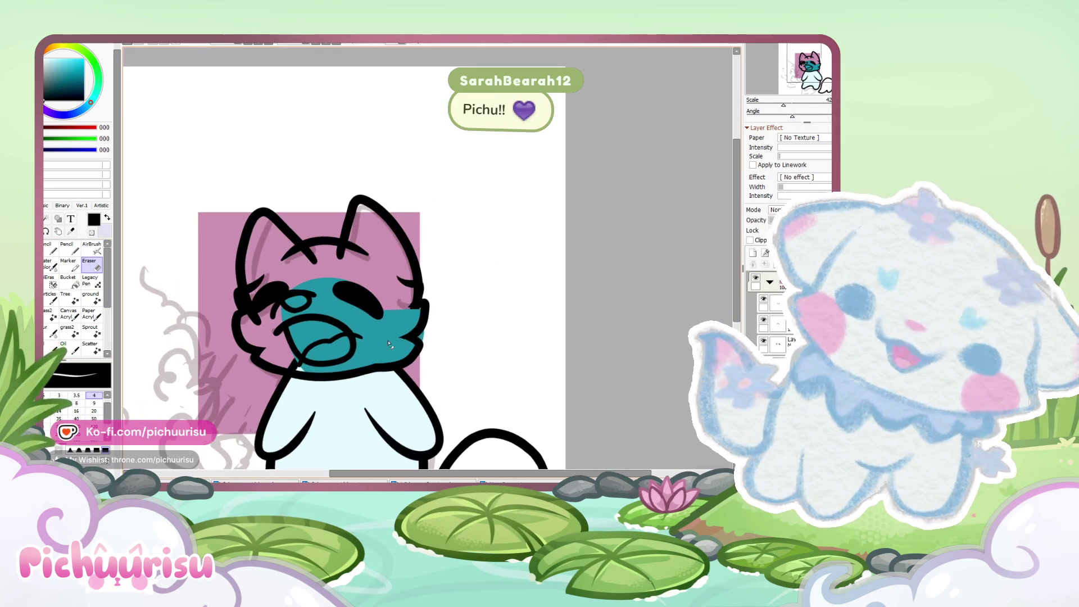
# Step: Pull the teal fill's cheek point left and stretch it to the head's right side
pyautogui.scroll(3, 423, 345)
pyautogui.moveTo(399, 343); pyautogui.dragTo(371, 358)
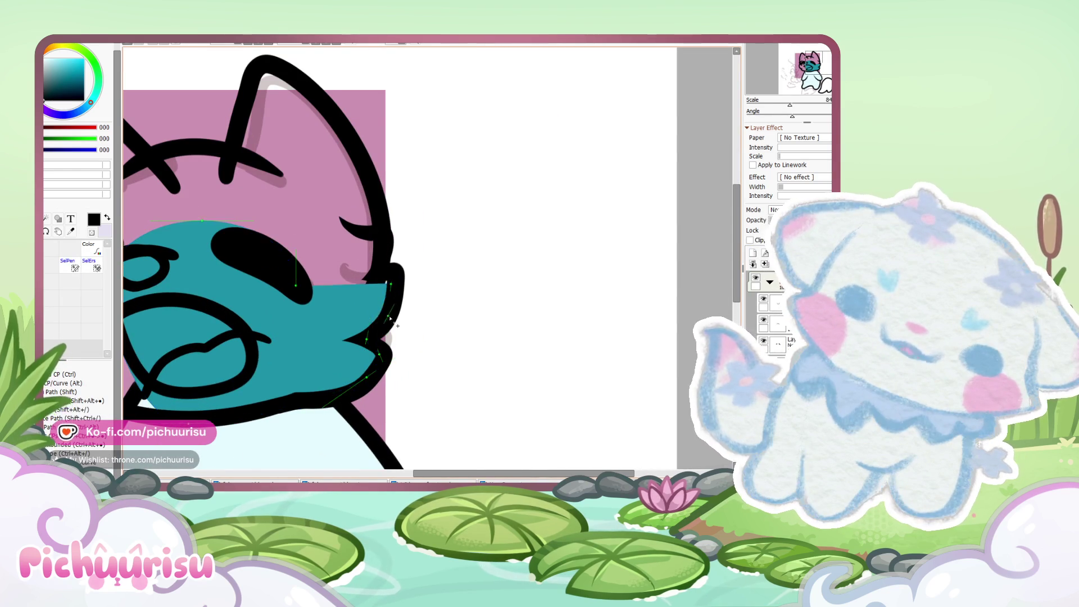
pyautogui.scroll(-3, 382, 318)
pyautogui.scroll(2, 305, 224)
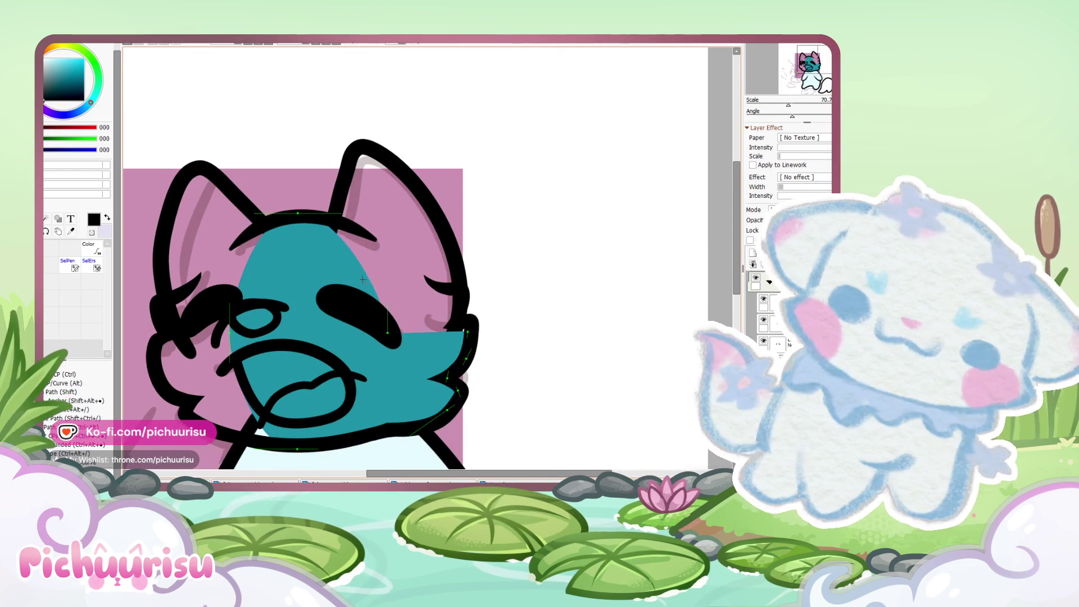
pyautogui.moveTo(366, 247); pyautogui.dragTo(382, 254)
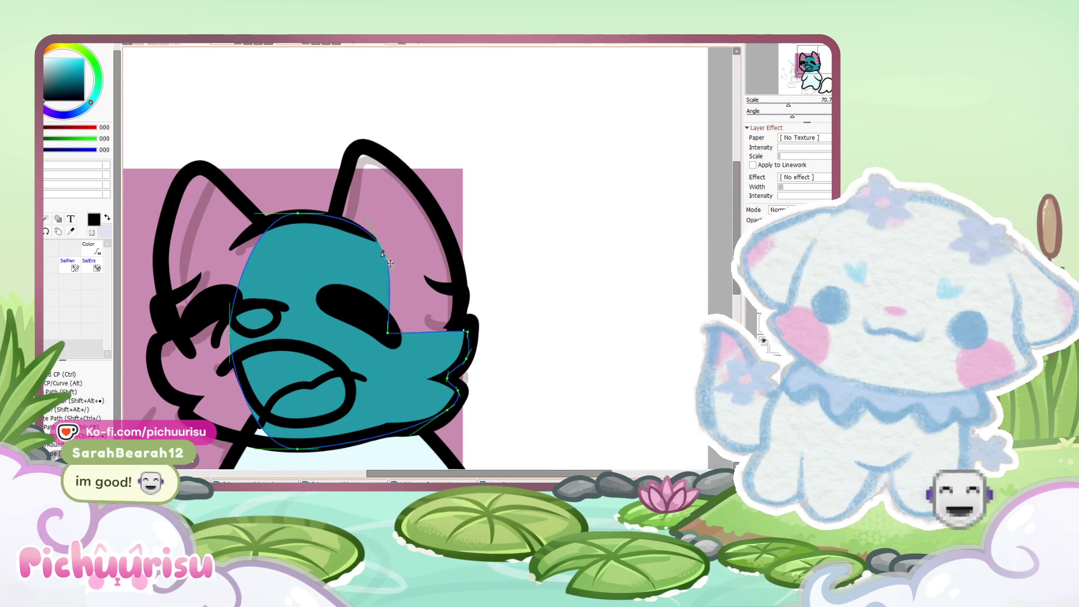
pyautogui.moveTo(447, 324); pyautogui.dragTo(439, 299)
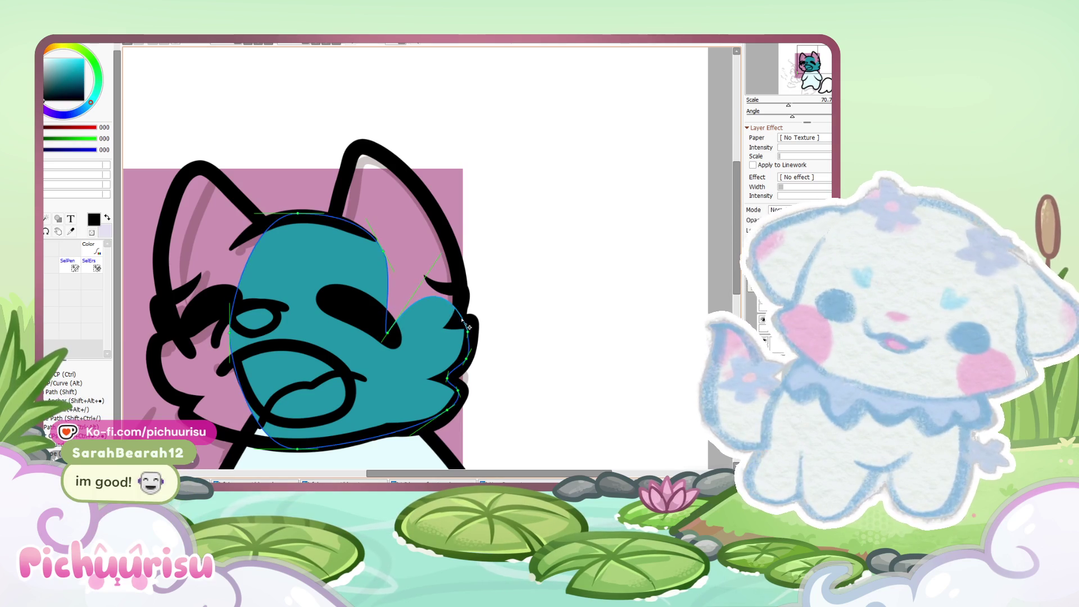
# Step: Raise the right-edge anchor, smooth the top notch and fit the top-left edge to the outline
pyautogui.scroll(1, 415, 293)
pyautogui.moveTo(377, 349)
pyautogui.mouseDown()
pyautogui.moveTo(402, 319)
pyautogui.moveTo(400, 268)
pyautogui.mouseUp()
pyautogui.moveTo(429, 226); pyautogui.dragTo(419, 258)
pyautogui.scroll(-1, 420, 258)
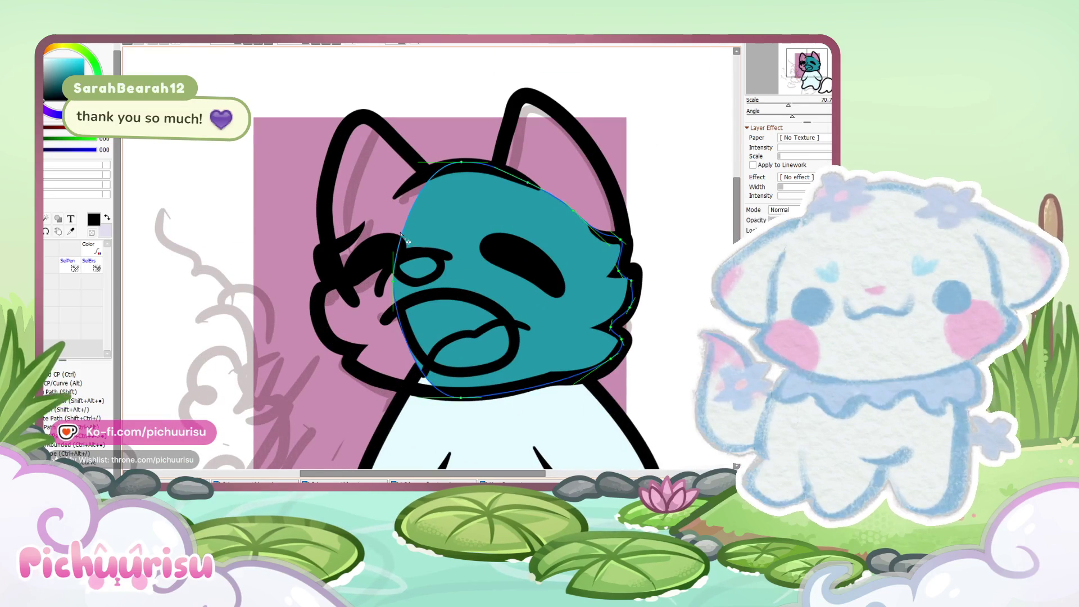
pyautogui.moveTo(409, 243); pyautogui.dragTo(380, 238)
pyautogui.scroll(2, 358, 228)
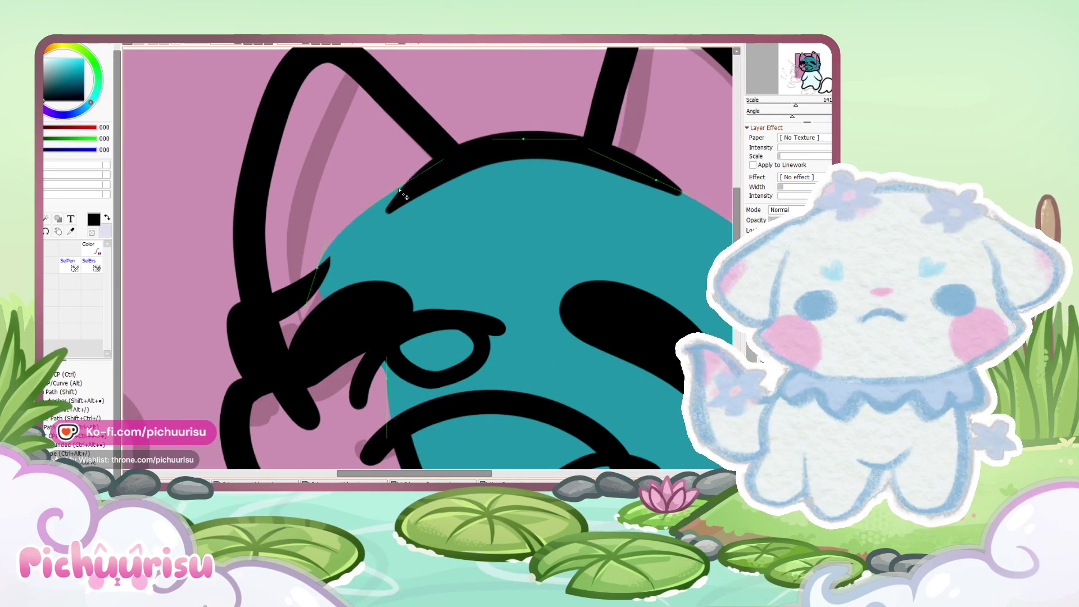
pyautogui.moveTo(346, 232); pyautogui.dragTo(358, 234)
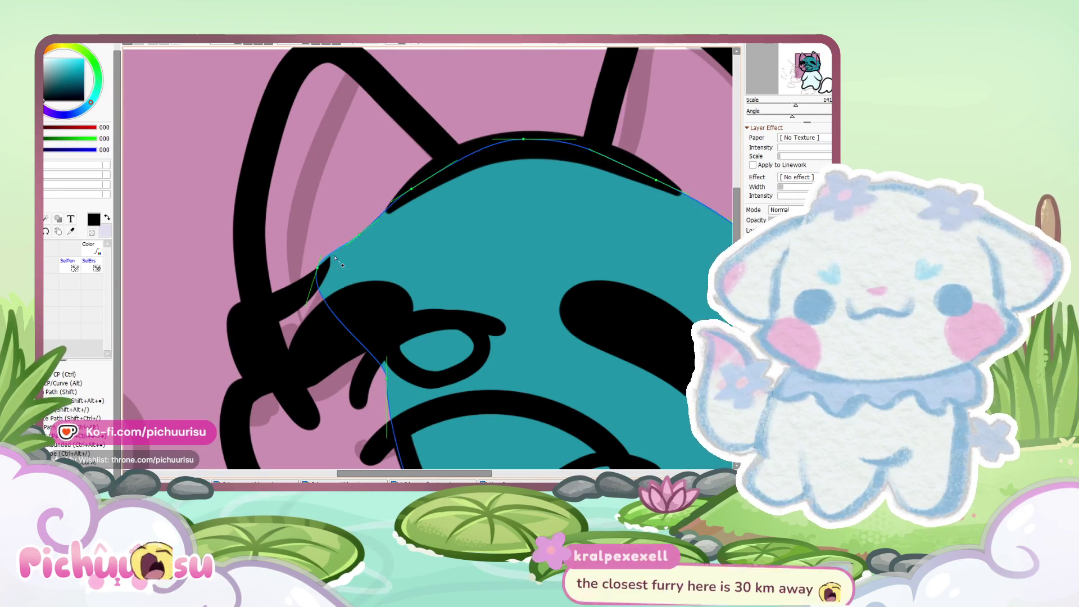
# Step: Fit the teal fill's path to the left cheek outline
pyautogui.press('e')
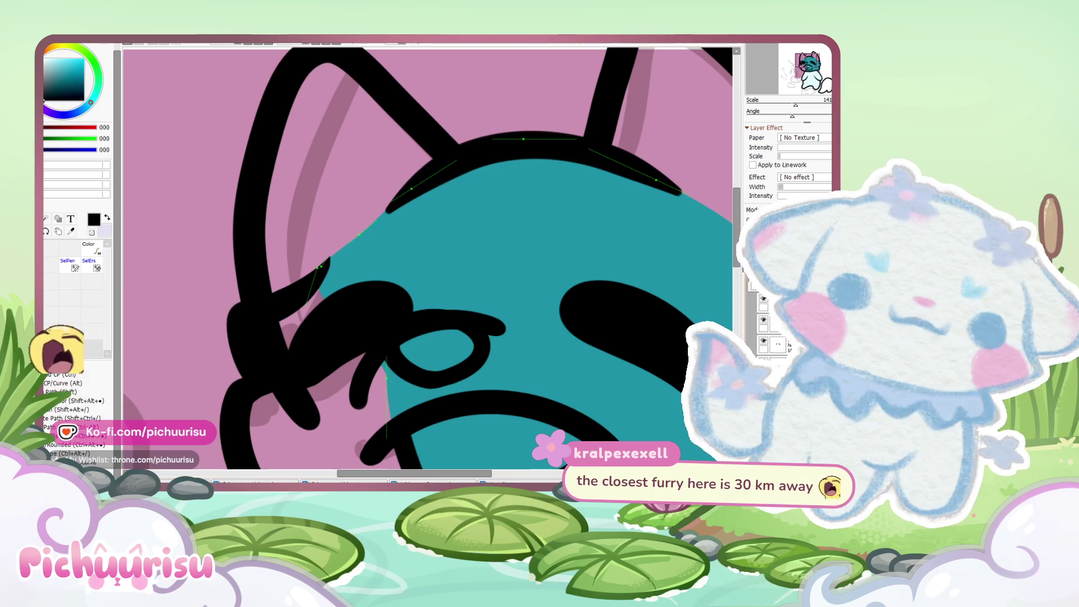
pyautogui.scroll(1, 410, 275)
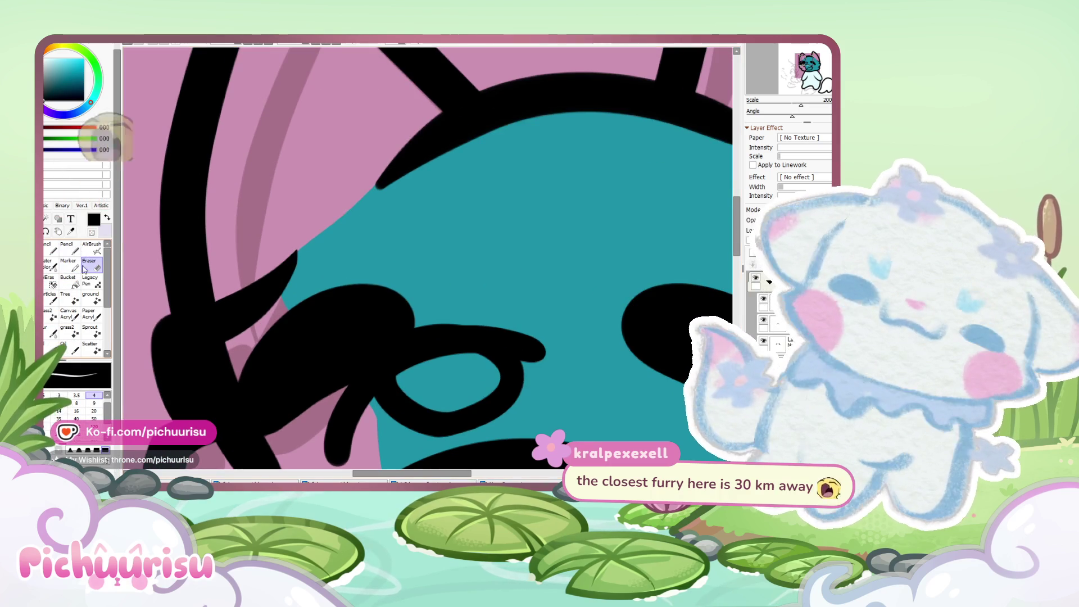
pyautogui.scroll(1, 256, 268)
pyautogui.scroll(2, 300, 230)
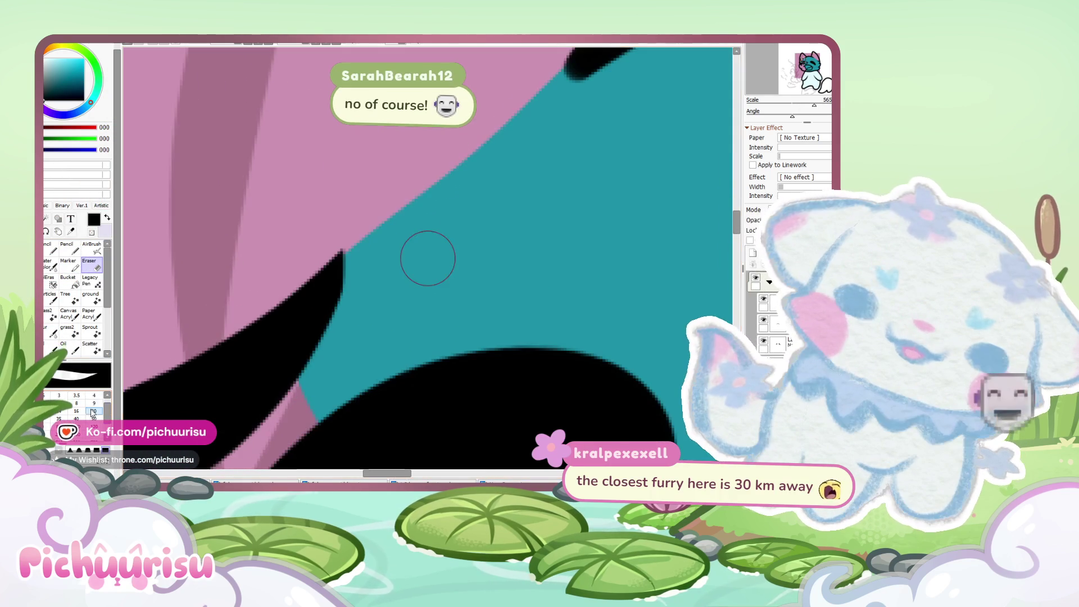
pyautogui.scroll(2, 270, 292)
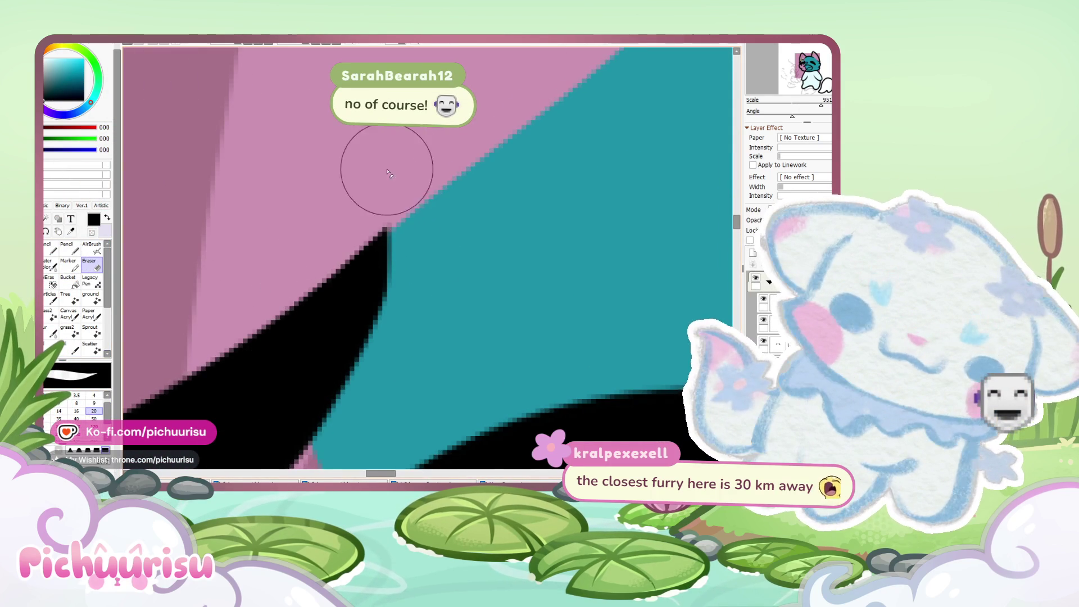
pyautogui.scroll(-1, 301, 292)
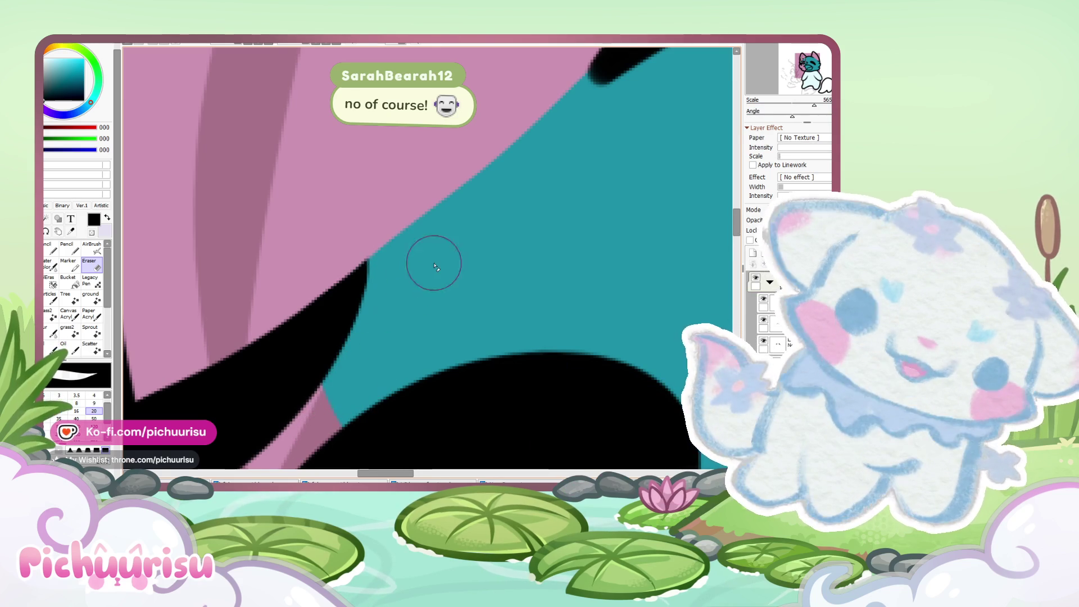
pyautogui.scroll(-2, 433, 266)
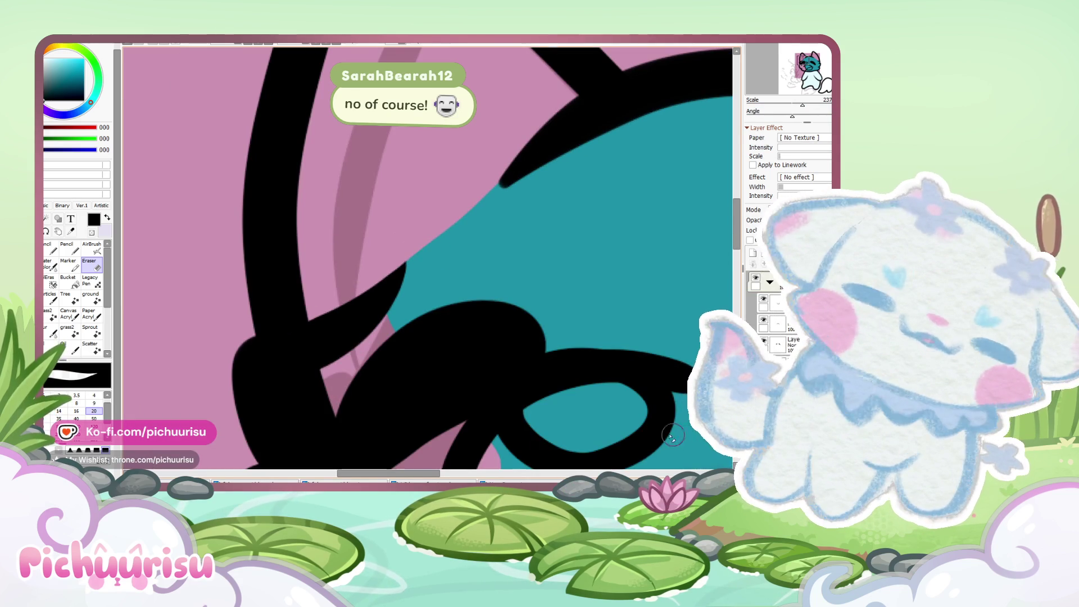
pyautogui.scroll(-2, 413, 262)
pyautogui.keyDown('ctrl'); pyautogui.click(523, 260); pyautogui.keyUp('ctrl')
pyautogui.scroll(1, 415, 292)
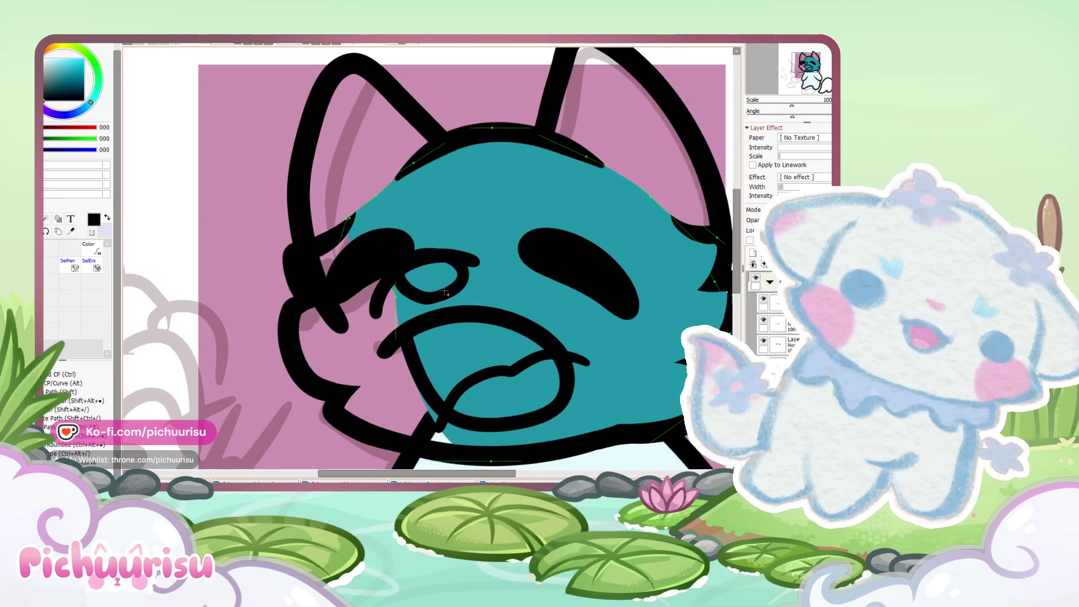
pyautogui.moveTo(323, 337); pyautogui.dragTo(322, 385)
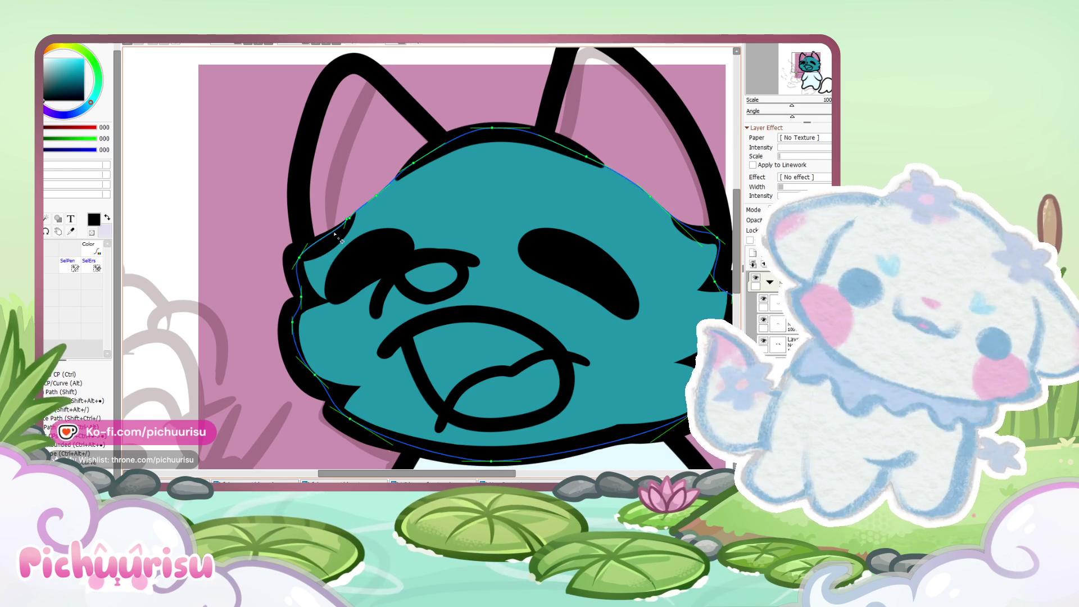
pyautogui.scroll(-2, 332, 249)
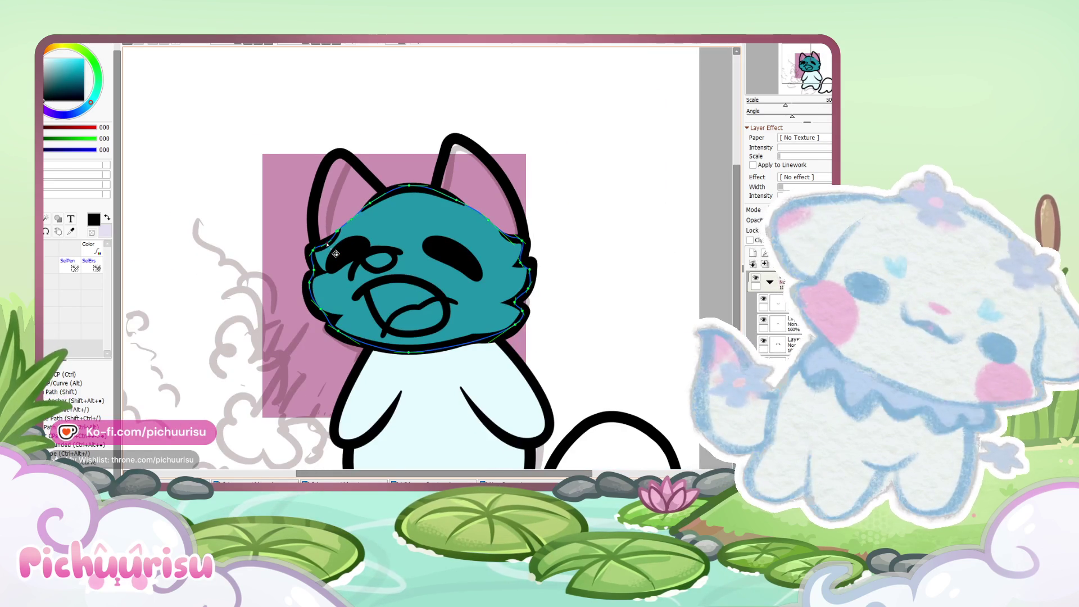
pyautogui.scroll(-1, 335, 254)
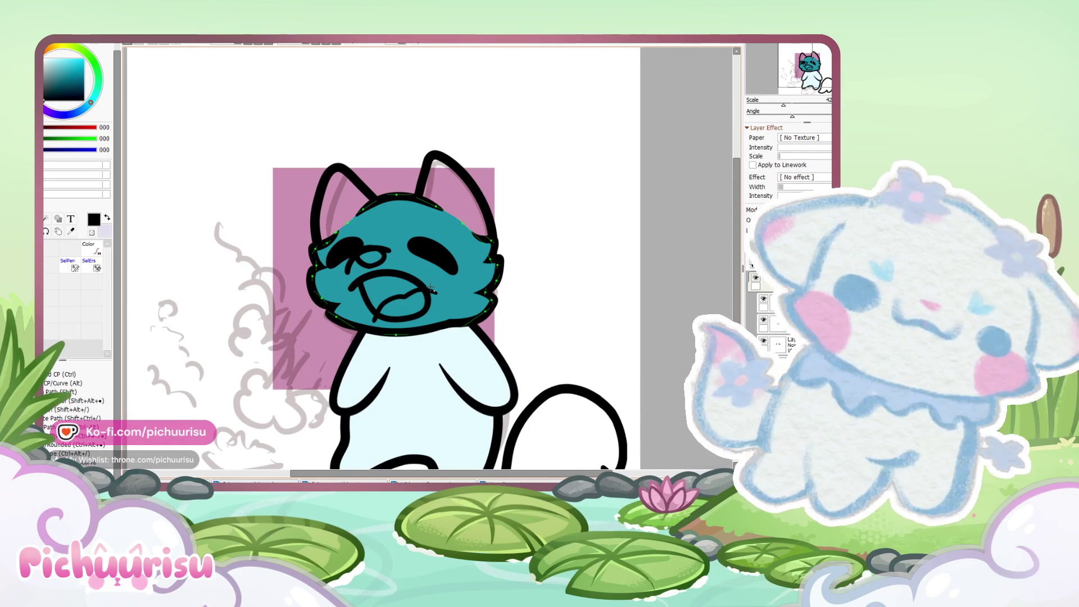
pyautogui.scroll(2, 476, 292)
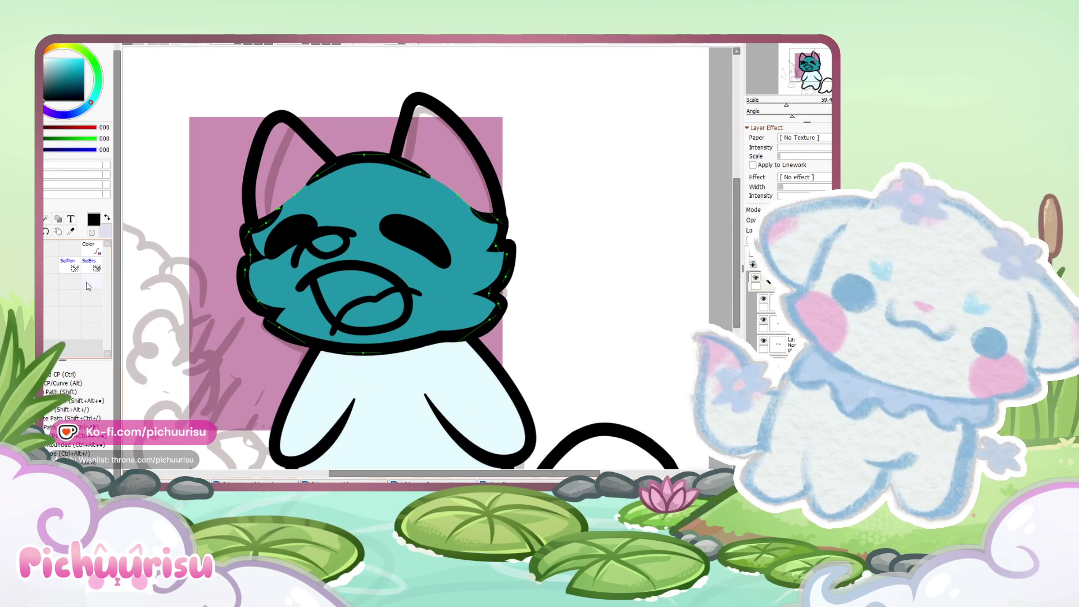
pyautogui.click(92, 248)
# Step: Recolour the teal head fill with the body's light blue and select the body fill layer
pyautogui.keyDown('alt'); pyautogui.click(449, 360); pyautogui.keyUp('alt')
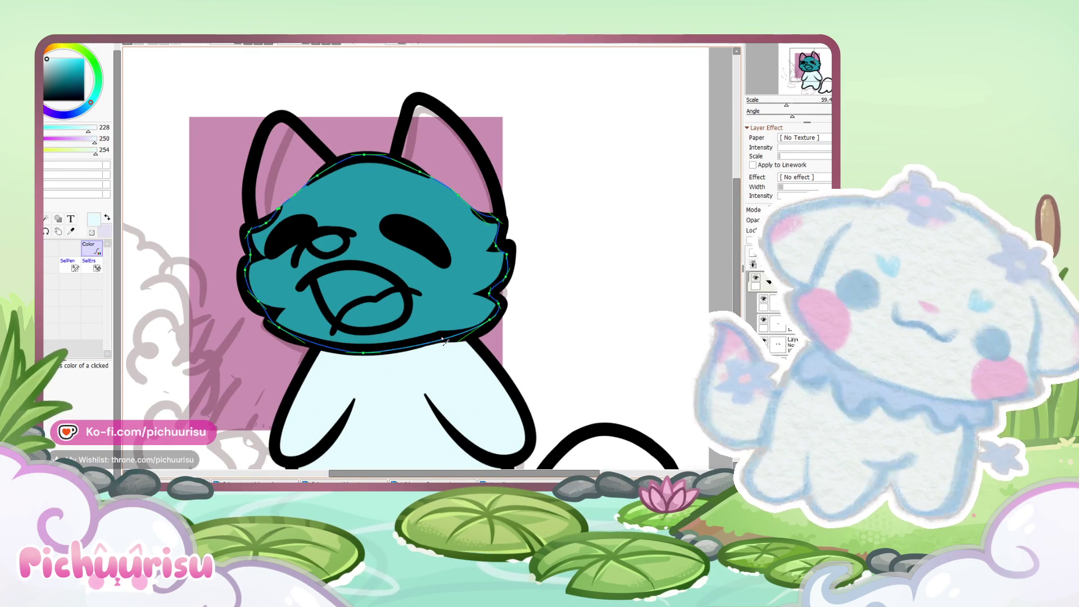
pyautogui.click(445, 339)
pyautogui.scroll(-5, 441, 340)
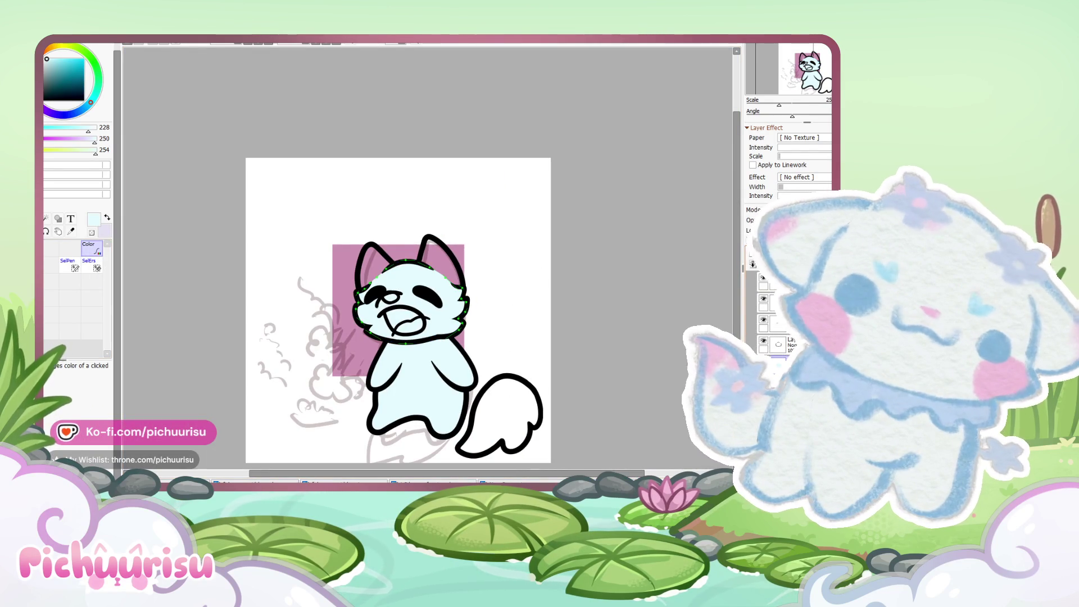
pyautogui.click(784, 321)
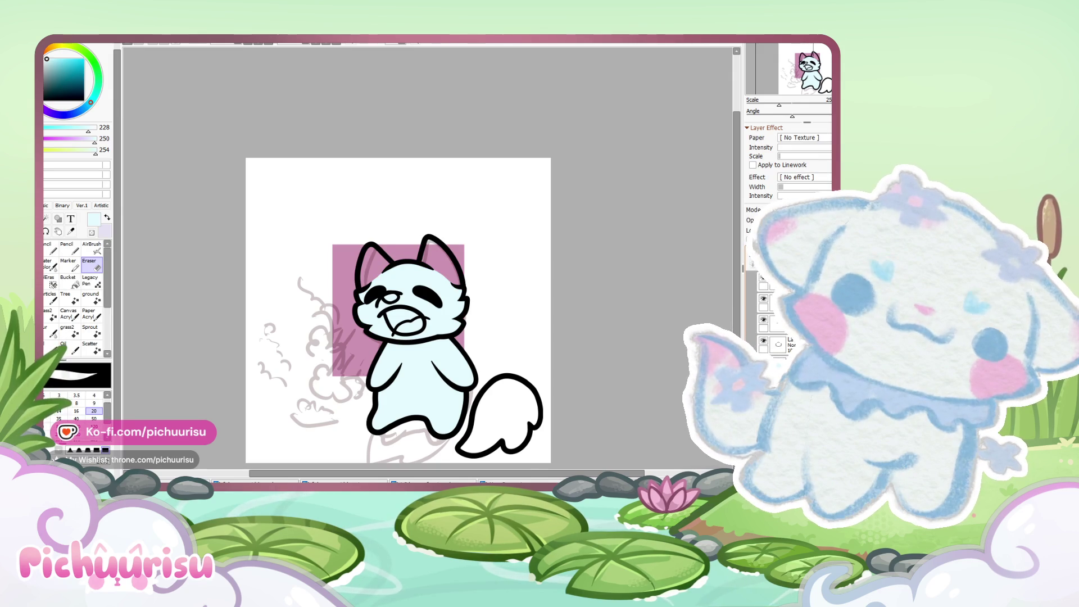
pyautogui.click(757, 308)
pyautogui.click(764, 324)
pyautogui.scroll(1, 435, 328)
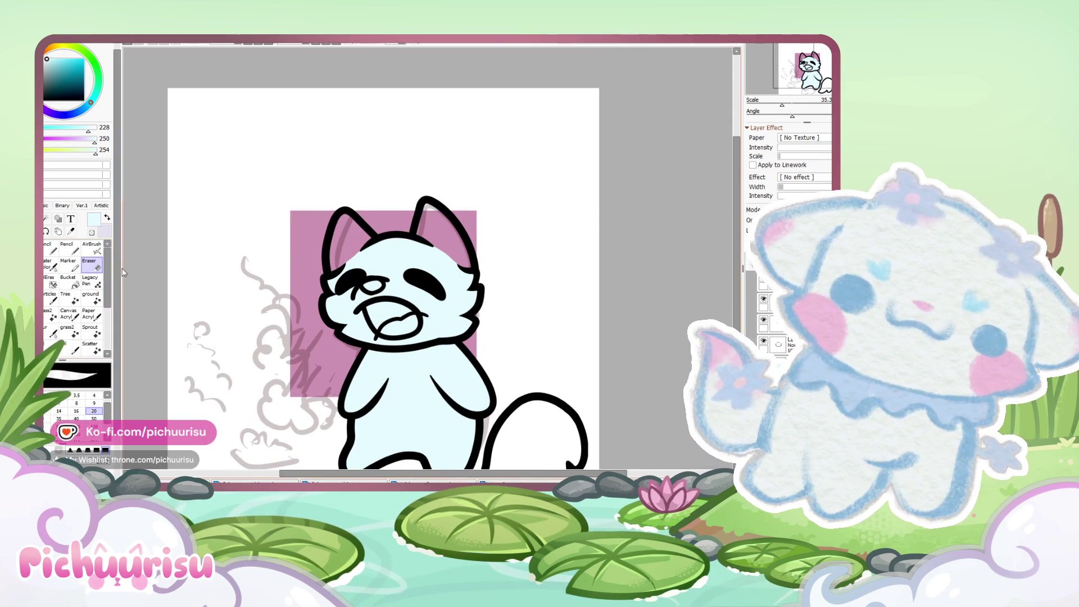
# Step: Fill the right ear light blue and edit its path to cover the whole ear
pyautogui.click(58, 218)
pyautogui.scroll(5, 364, 215)
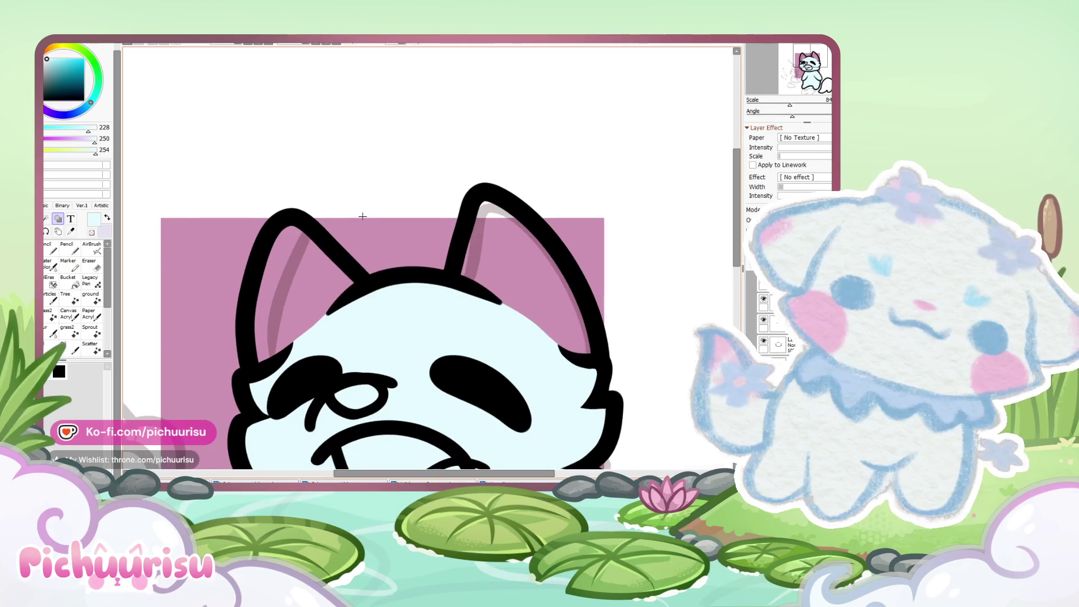
pyautogui.moveTo(495, 264); pyautogui.dragTo(539, 315)
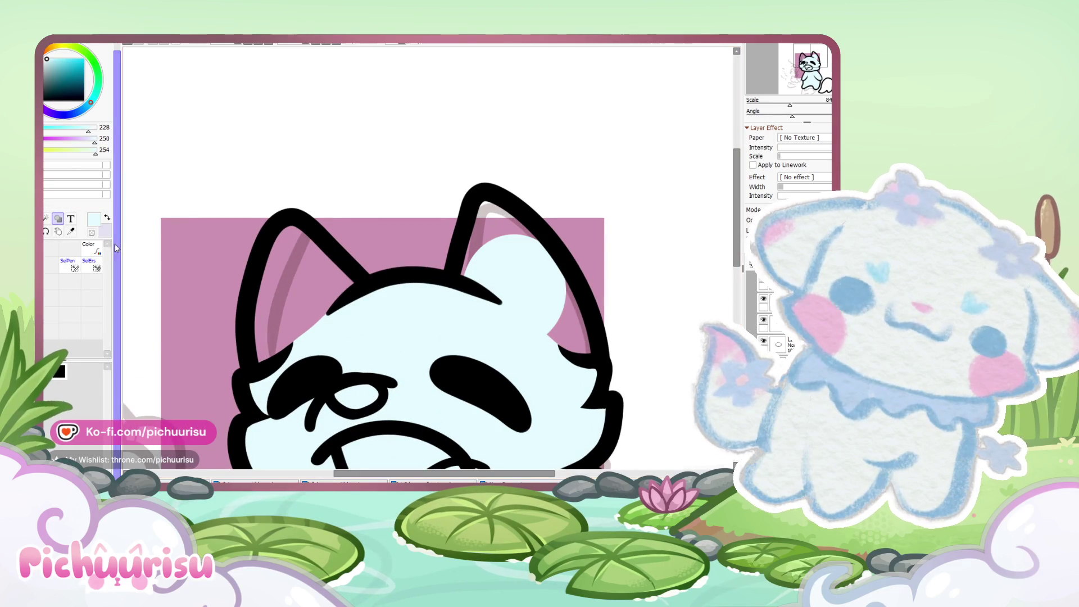
pyautogui.click(779, 319)
pyautogui.moveTo(506, 227); pyautogui.dragTo(485, 199)
pyautogui.moveTo(566, 290); pyautogui.dragTo(600, 337)
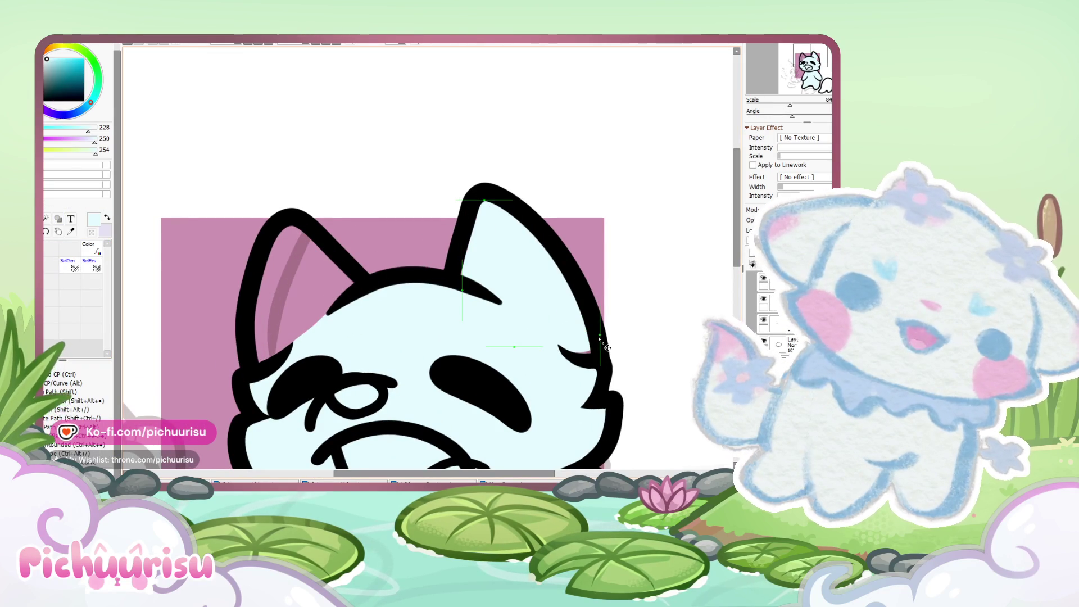
pyautogui.click(573, 373)
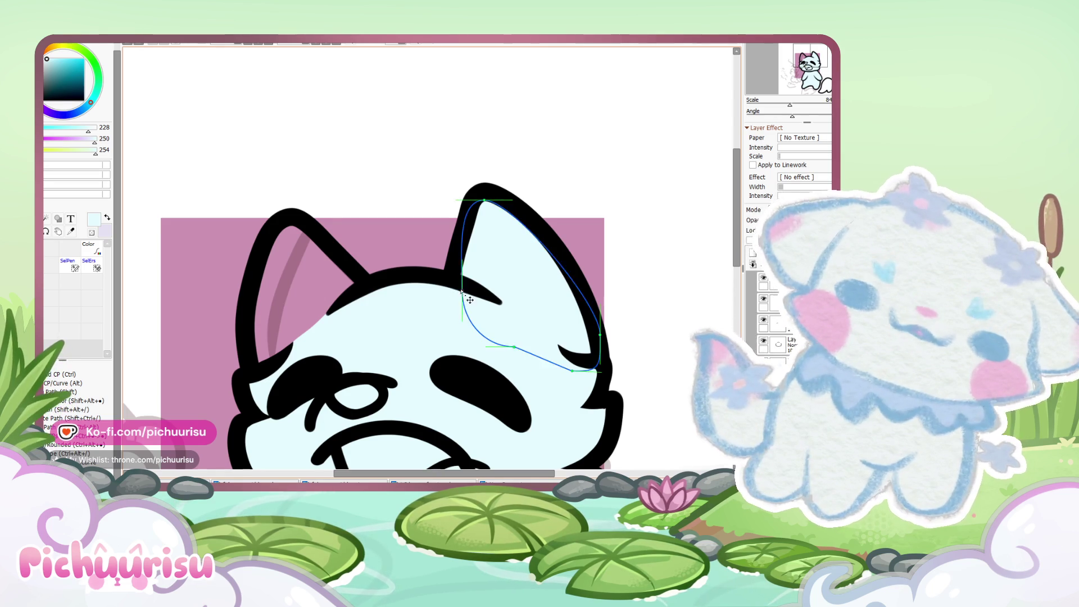
pyautogui.moveTo(514, 347); pyautogui.dragTo(513, 326)
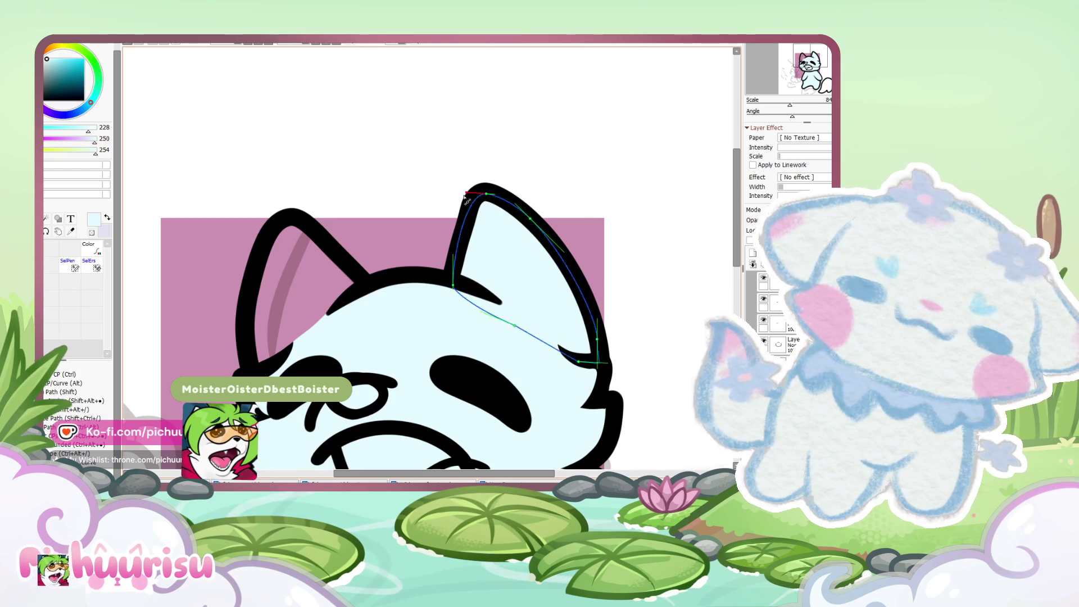
pyautogui.scroll(-3, 456, 258)
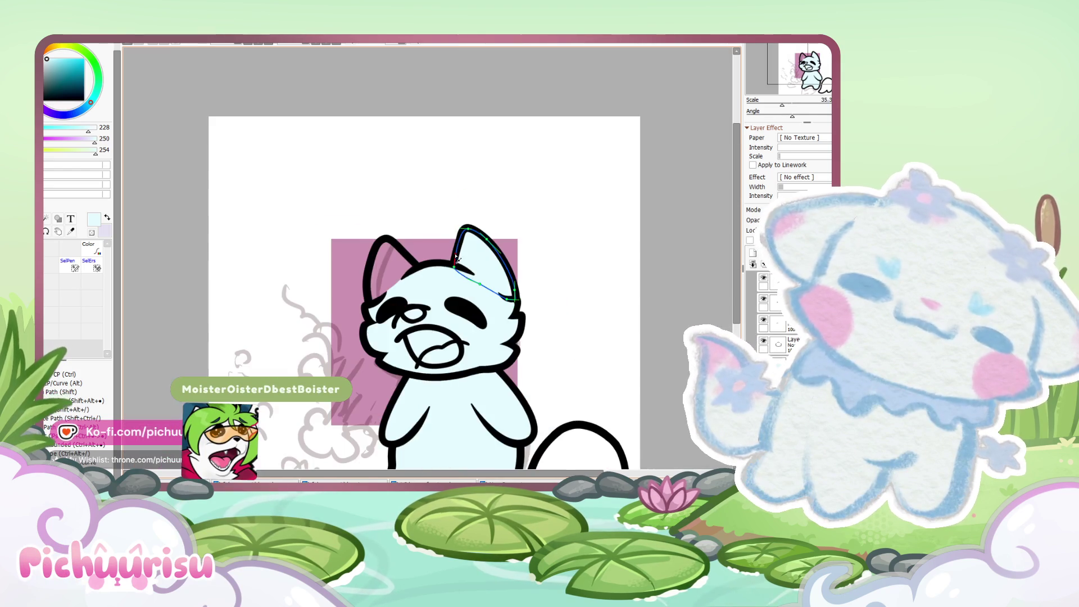
pyautogui.scroll(2, 456, 258)
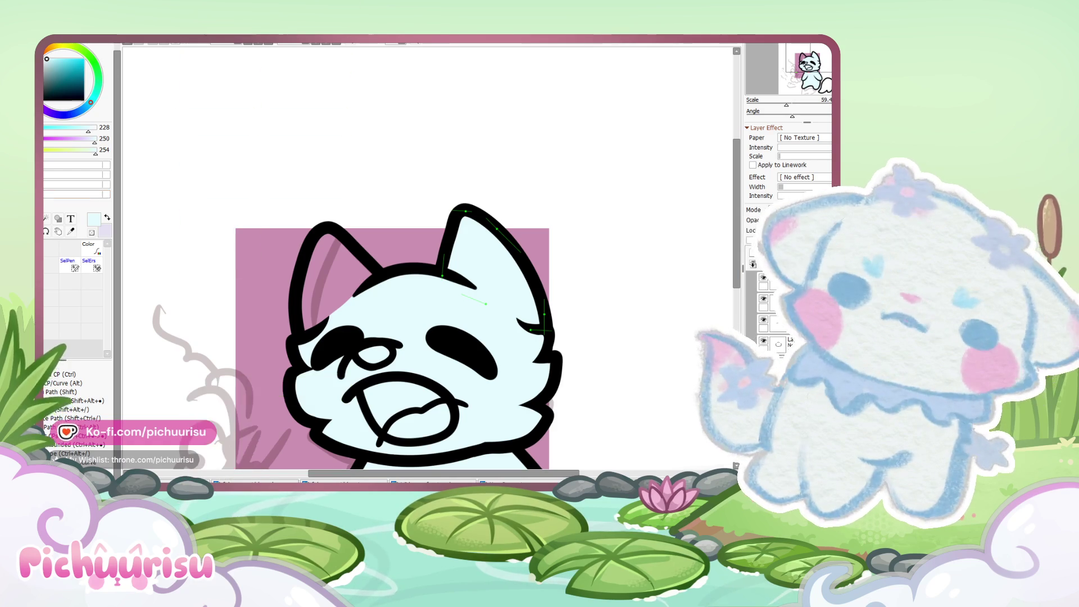
# Step: Copy the ear shape, then move and rotate it onto the left ear
pyautogui.hotkey('ctrl', 'z')
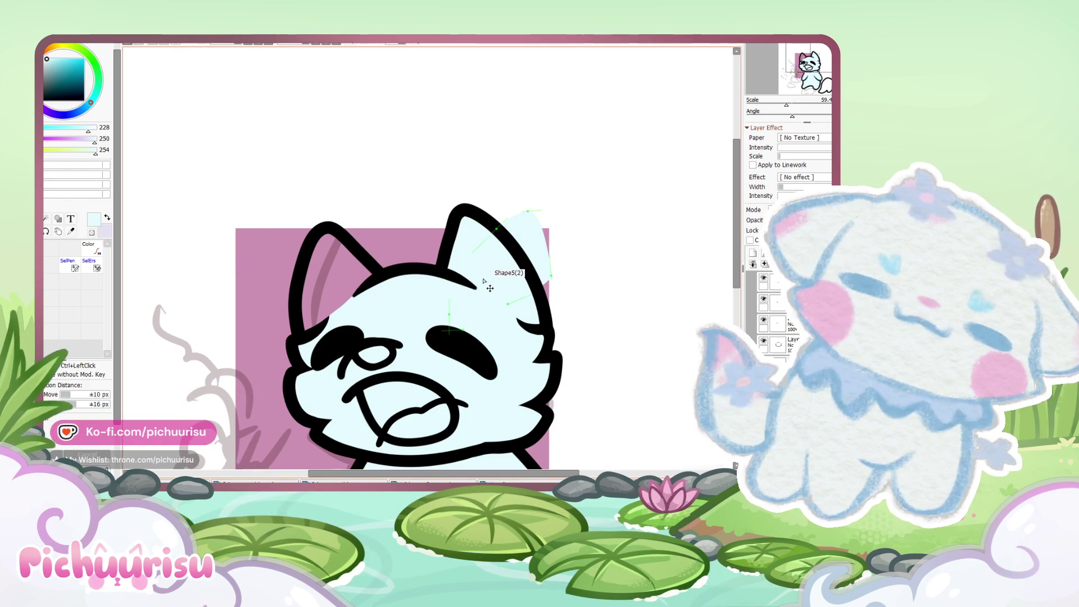
pyautogui.hotkey('ctrl', 't')
pyautogui.moveTo(490, 292); pyautogui.dragTo(303, 315)
pyautogui.moveTo(405, 225)
pyautogui.mouseDown()
pyautogui.moveTo(421, 215)
pyautogui.moveTo(409, 196)
pyautogui.mouseUp()
pyautogui.moveTo(339, 277); pyautogui.dragTo(348, 272)
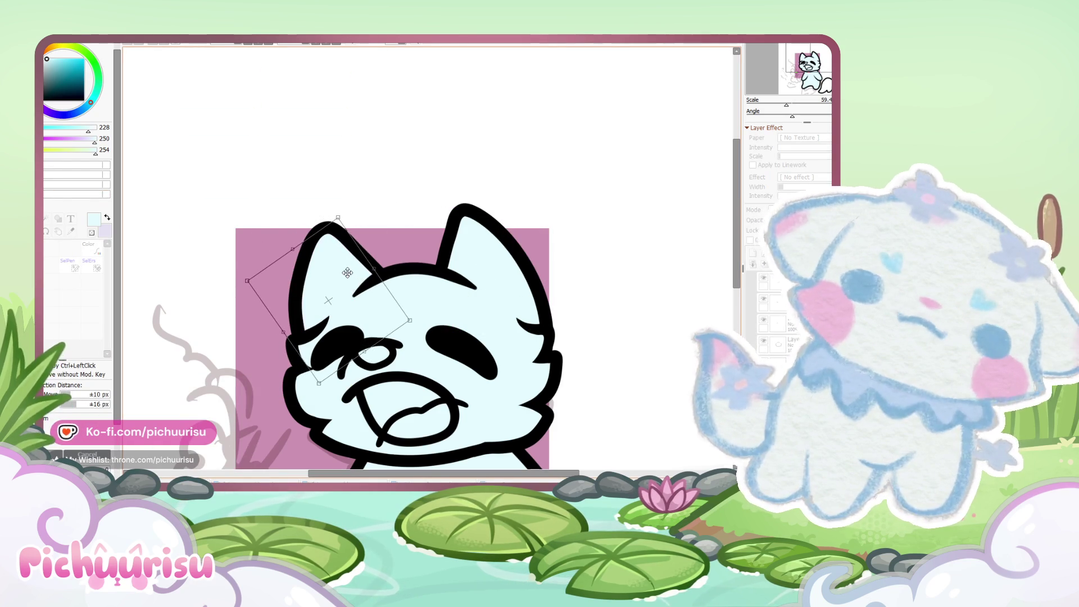
pyautogui.press('Return')
pyautogui.scroll(1, 315, 397)
pyautogui.scroll(1, 315, 397)
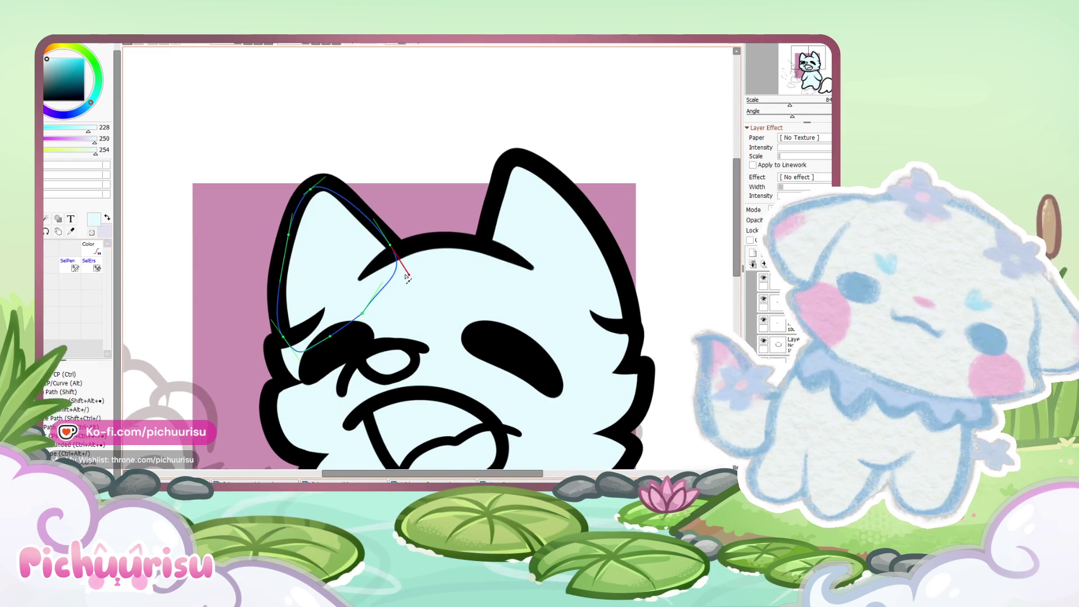
pyautogui.scroll(-6, 410, 277)
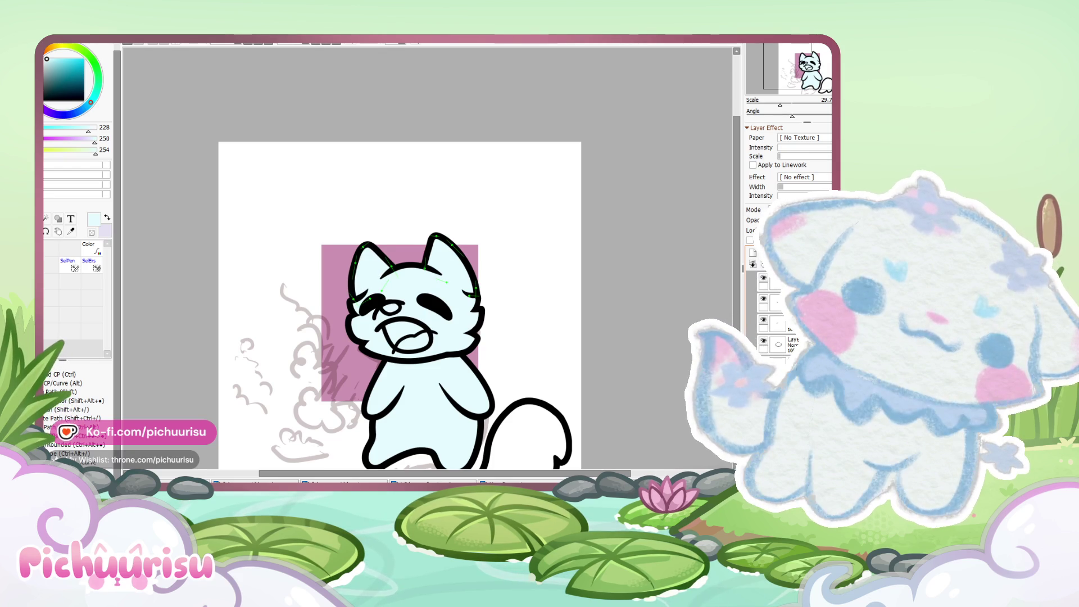
# Step: Delete the top ear-fill layer, then choose the Eraser and muted pink RGB 216/184/187
pyautogui.click(763, 266)
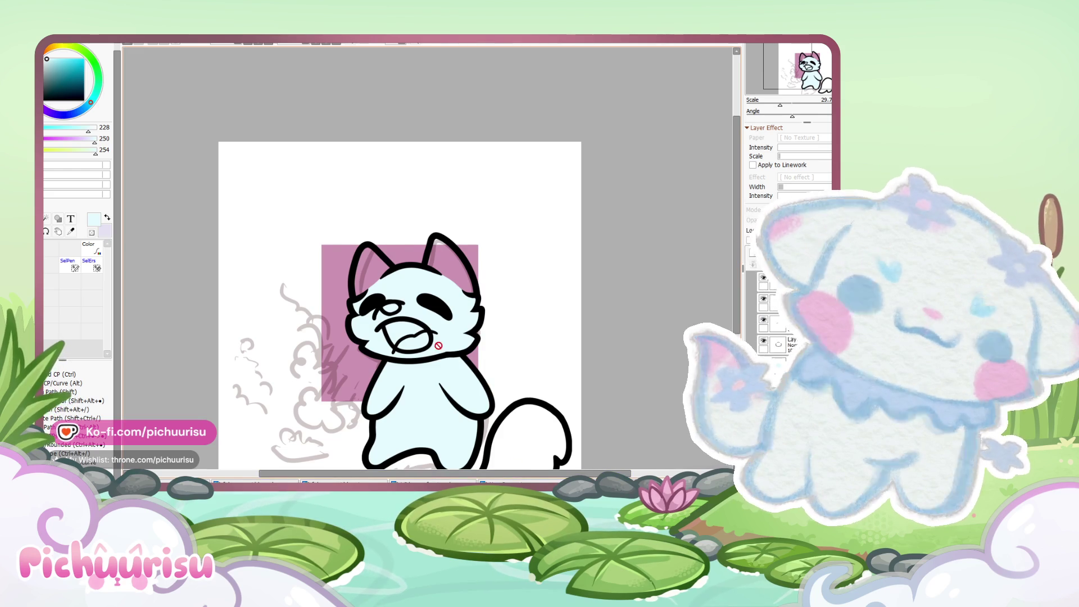
pyautogui.scroll(2, 448, 328)
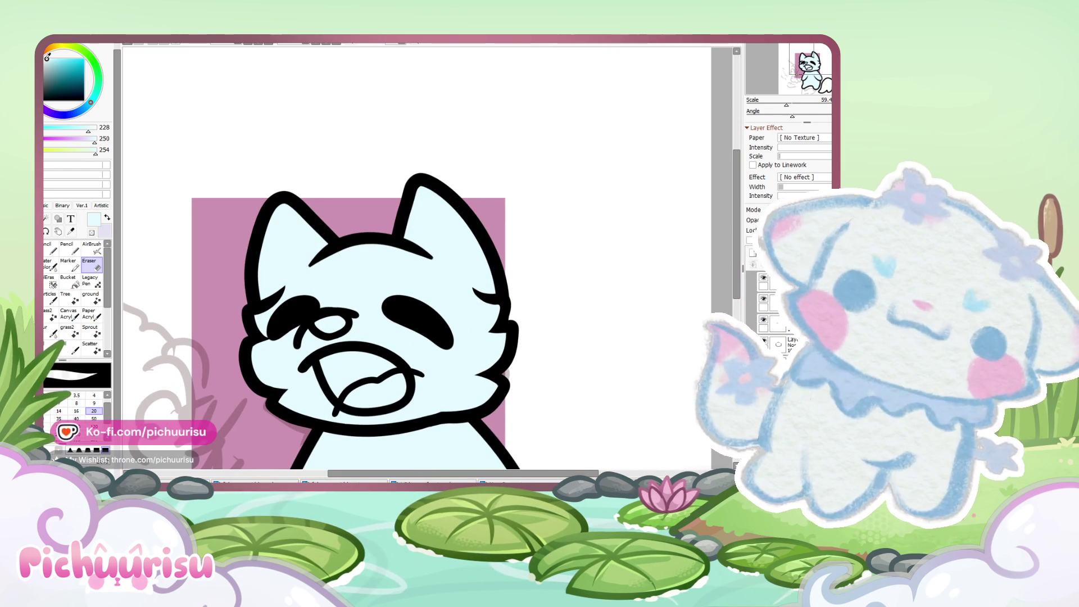
pyautogui.click(51, 58)
pyautogui.click(48, 65)
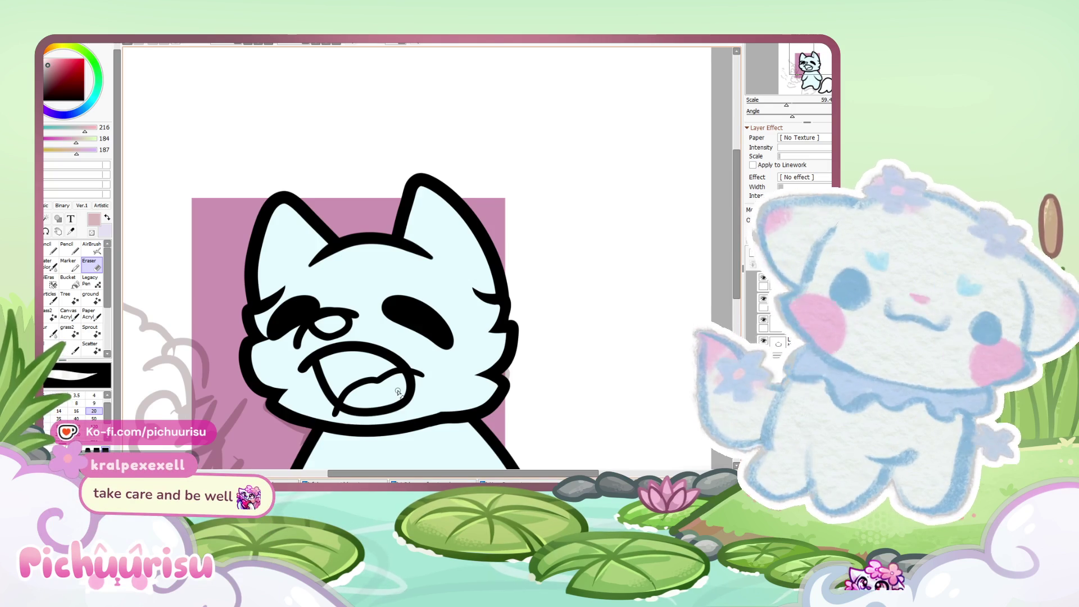
pyautogui.scroll(-3, 406, 271)
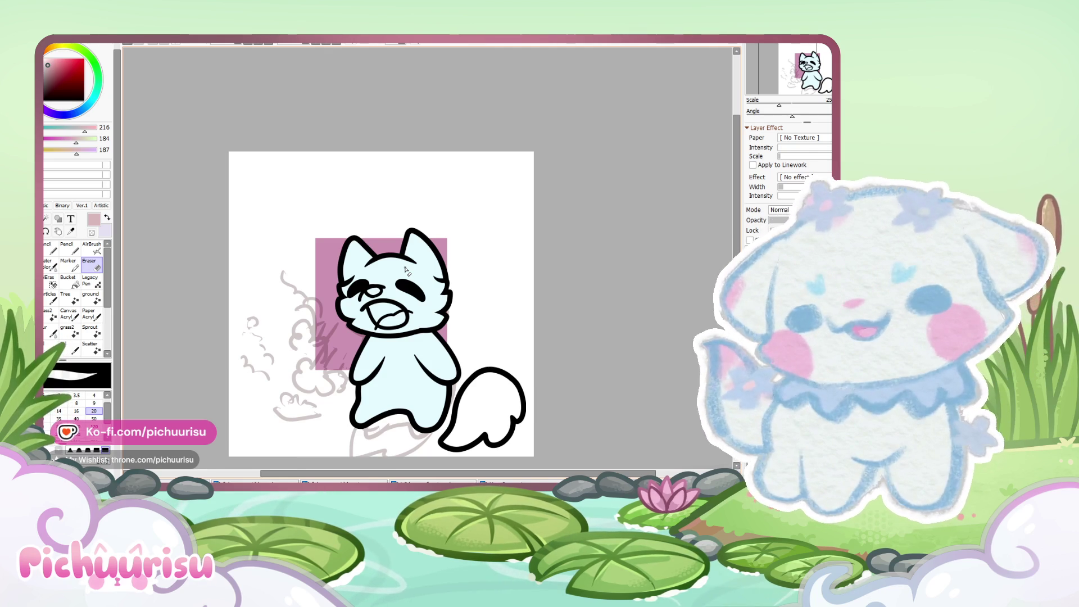
# Step: Switch to the pencil, zoom in on the ear, and set light pink 255/207/215
pyautogui.scroll(6, 461, 246)
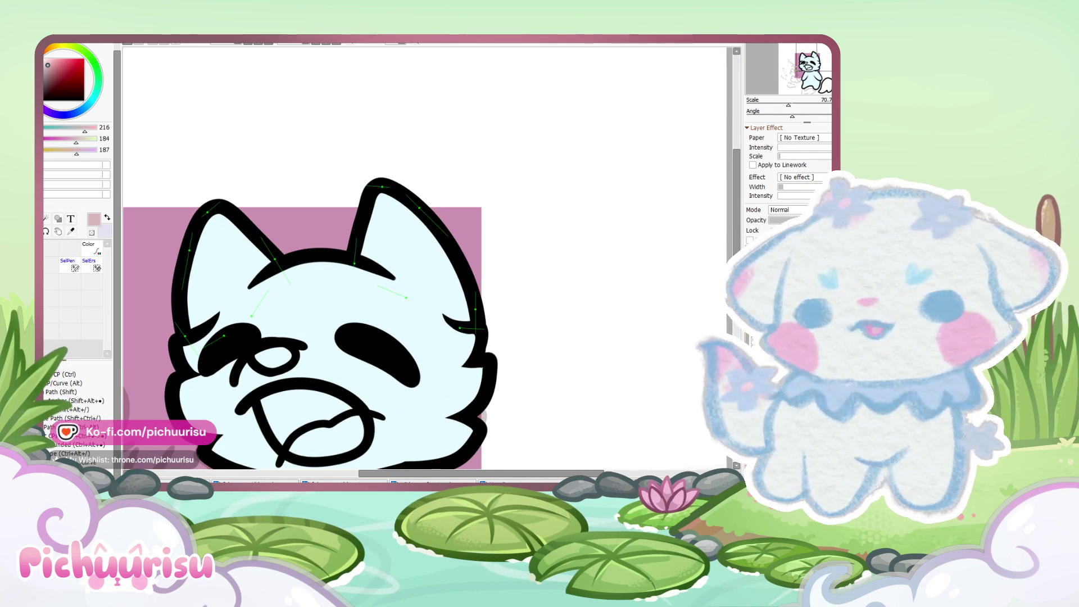
pyautogui.scroll(-2, 554, 325)
pyautogui.click(48, 247)
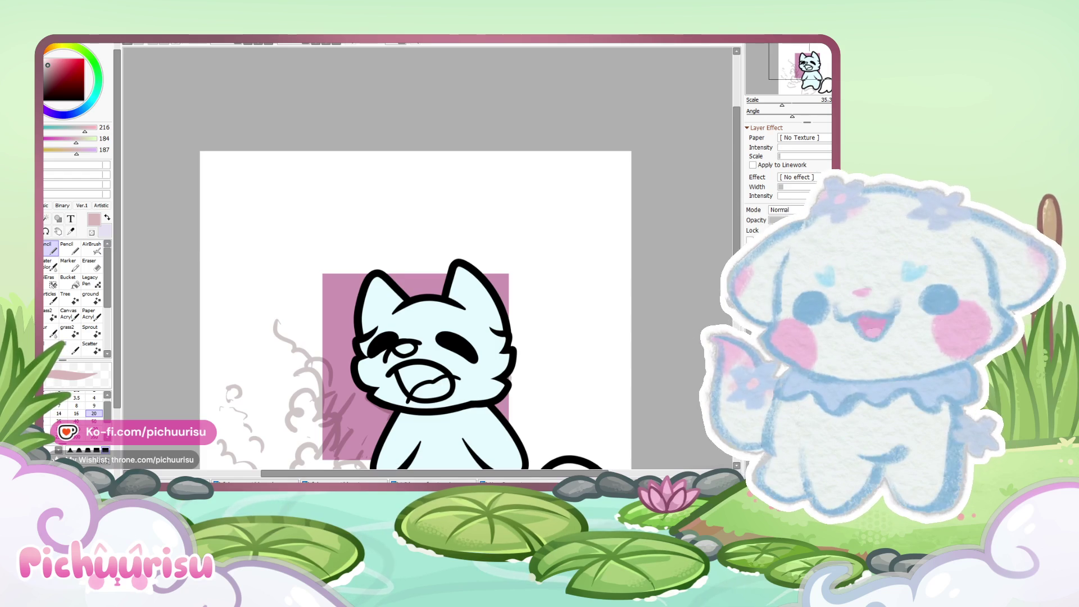
pyautogui.scroll(-2, 446, 325)
pyautogui.scroll(-1, 447, 325)
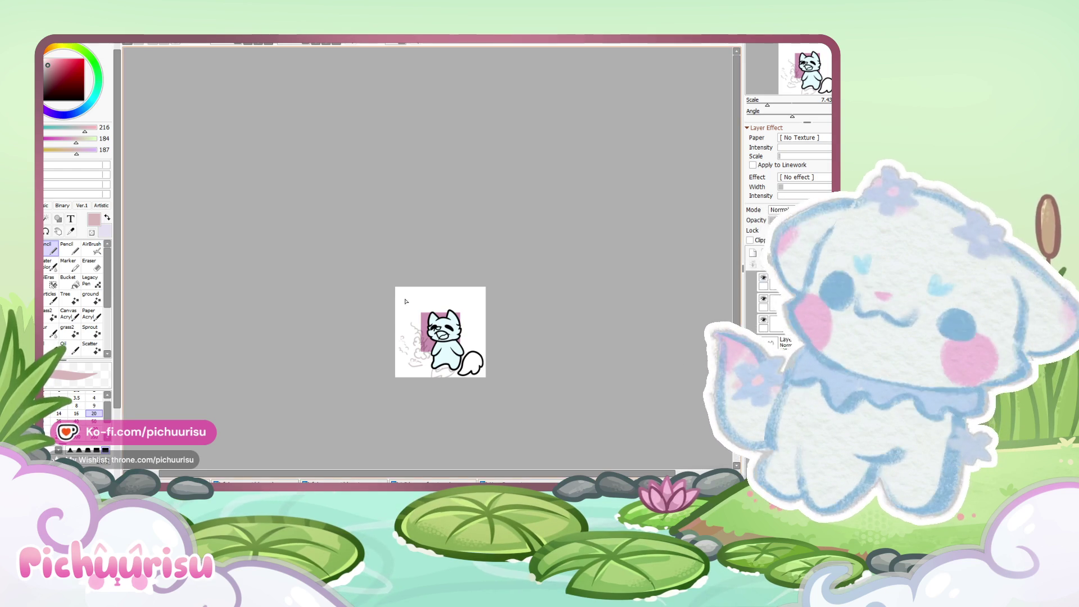
pyautogui.scroll(2, 475, 353)
pyautogui.scroll(2, 476, 353)
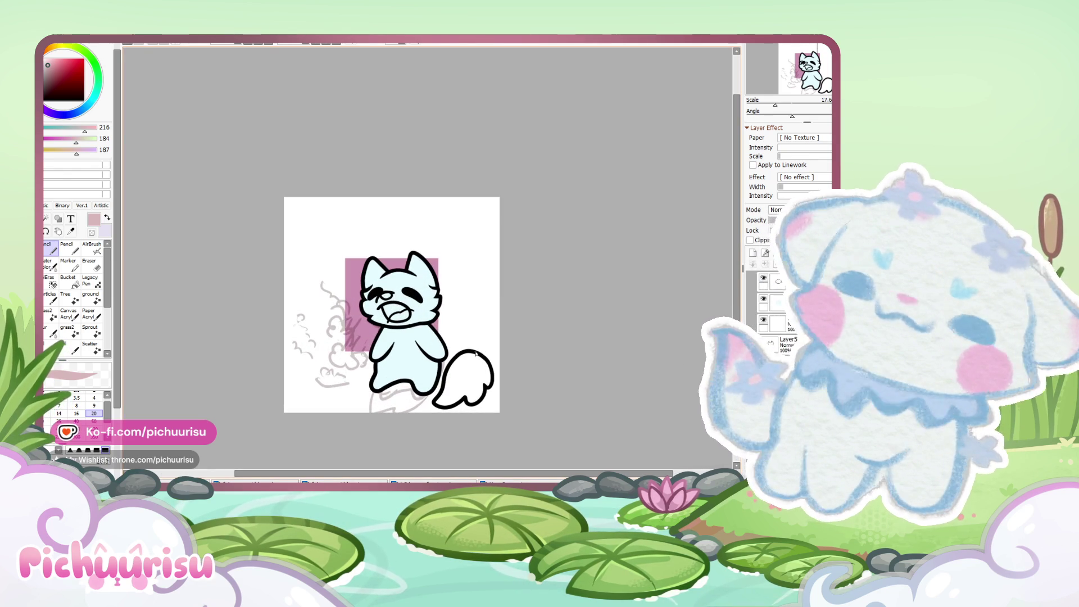
pyautogui.scroll(2, 426, 308)
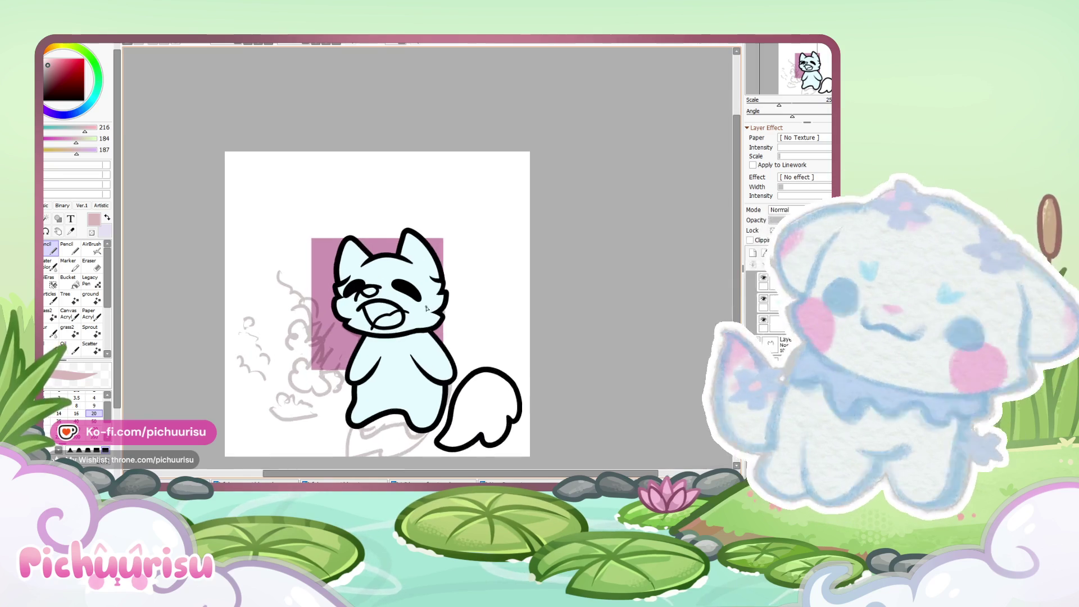
pyautogui.scroll(2, 419, 273)
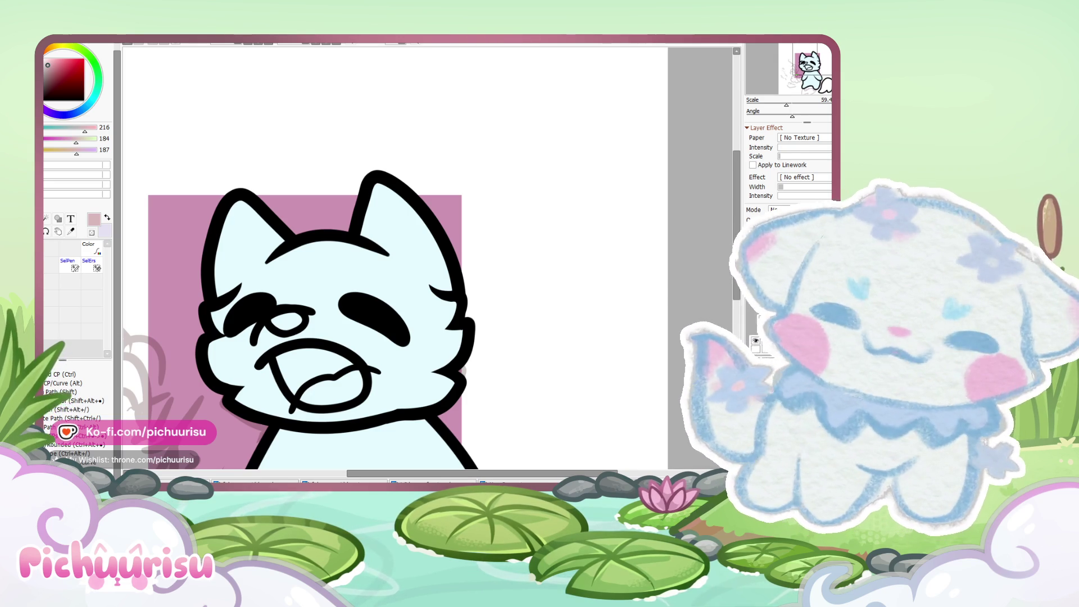
pyautogui.scroll(-1, 430, 206)
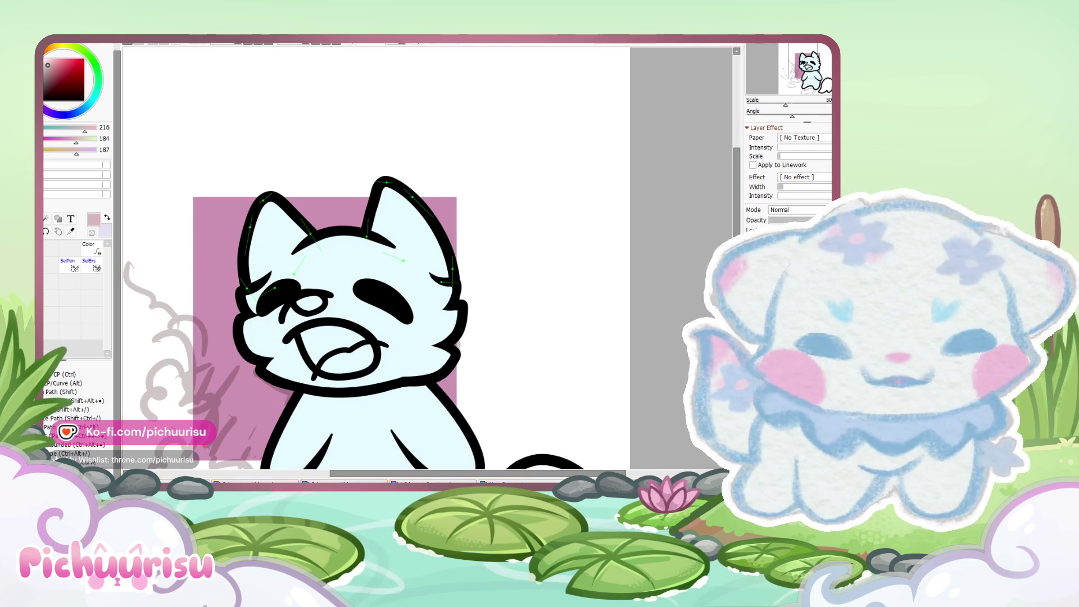
pyautogui.scroll(-5, 389, 265)
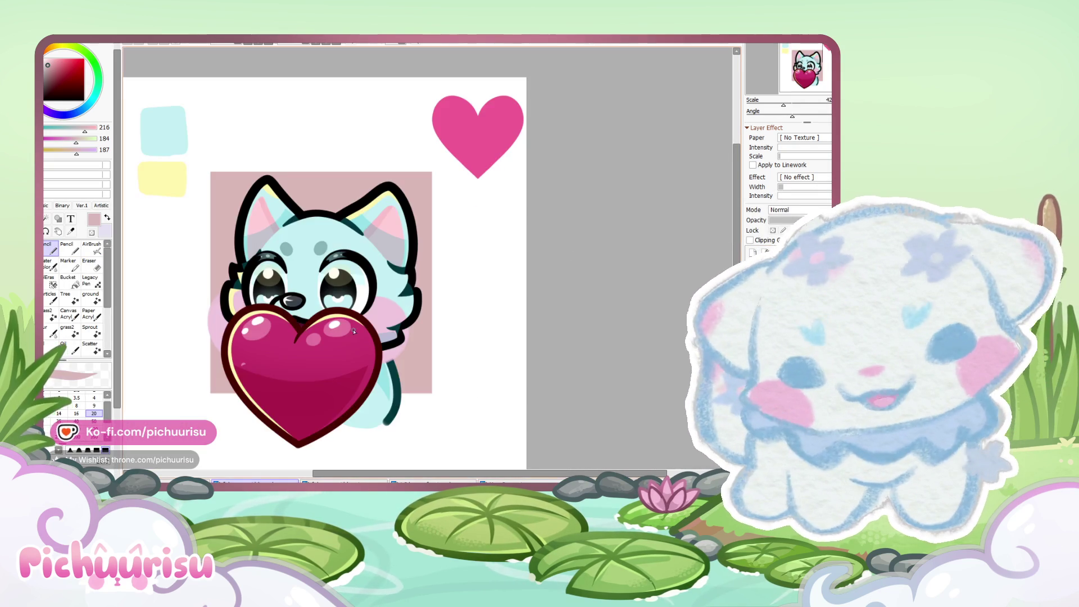
pyautogui.scroll(3, 394, 222)
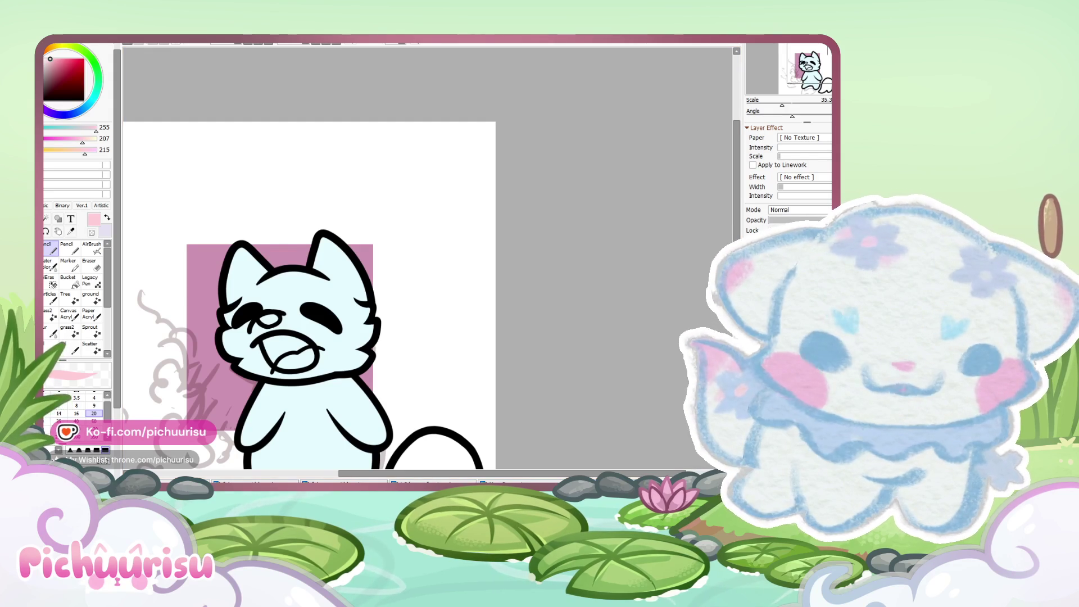
pyautogui.scroll(5, 272, 234)
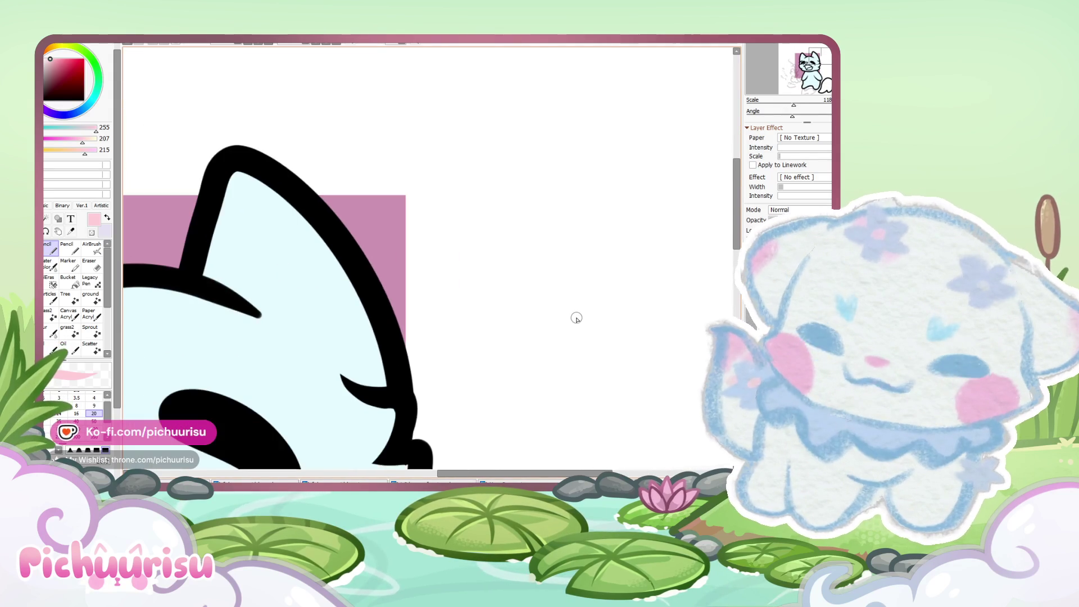
# Step: Fill the inside of both ears with pink using the Pencil
pyautogui.scroll(2, 256, 306)
pyautogui.moveTo(262, 316)
pyautogui.mouseDown()
pyautogui.moveTo(345, 256)
pyautogui.moveTo(422, 422)
pyautogui.moveTo(297, 357)
pyautogui.moveTo(373, 352)
pyautogui.moveTo(277, 236)
pyautogui.moveTo(300, 252)
pyautogui.moveTo(284, 270)
pyautogui.moveTo(299, 251)
pyautogui.moveTo(373, 361)
pyautogui.moveTo(372, 378)
pyautogui.mouseUp()
pyautogui.scroll(-7, 372, 378)
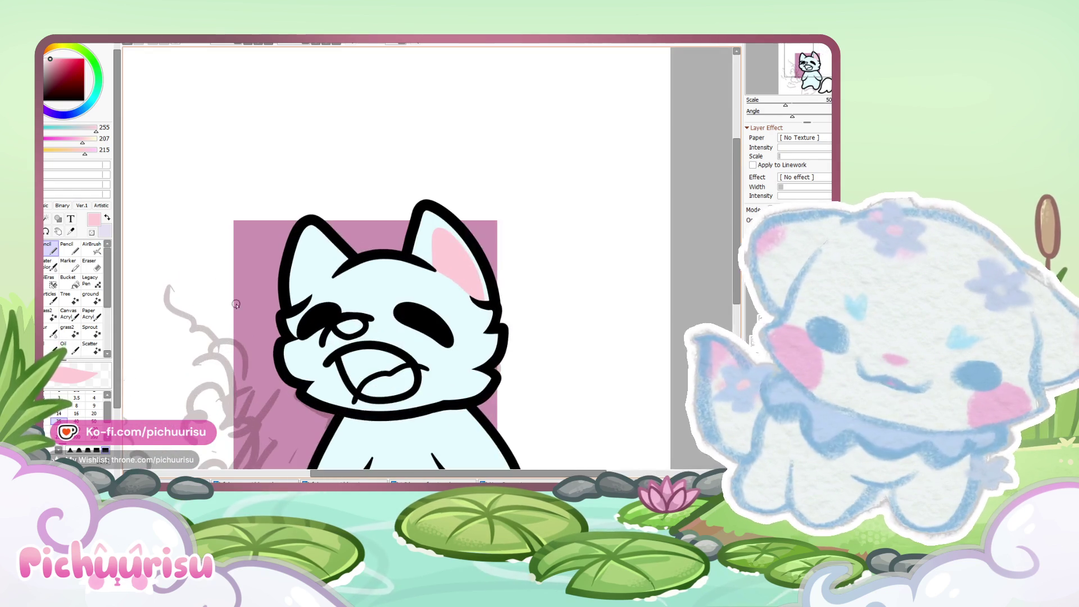
pyautogui.scroll(5, 311, 285)
pyautogui.moveTo(336, 280)
pyautogui.mouseDown()
pyautogui.moveTo(301, 174)
pyautogui.moveTo(241, 181)
pyautogui.moveTo(283, 332)
pyautogui.moveTo(272, 144)
pyautogui.moveTo(258, 320)
pyautogui.moveTo(292, 231)
pyautogui.mouseUp()
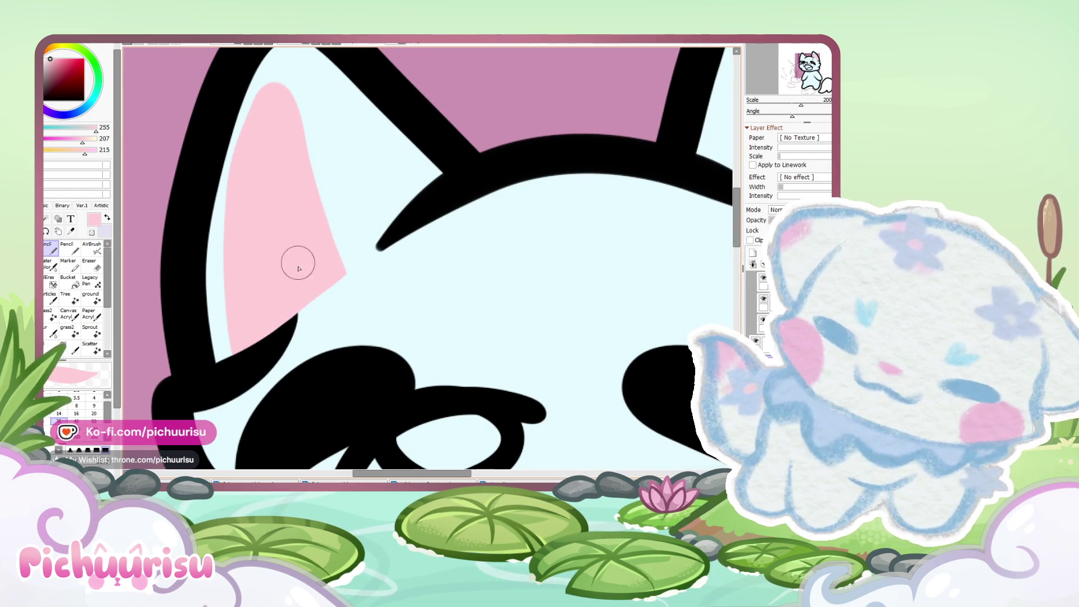
pyautogui.scroll(-5, 267, 243)
pyautogui.scroll(-3, 267, 242)
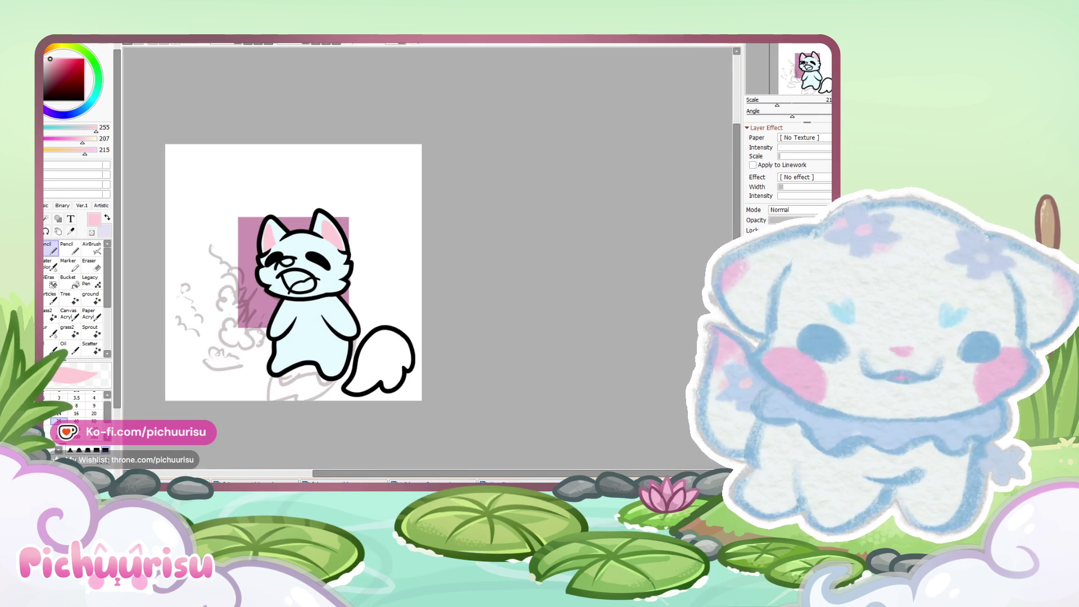
# Step: Cover the right ear's darker strip with lighter pink and repaint the left ear's inner pink
pyautogui.keyDown('alt'); pyautogui.click(270, 245); pyautogui.keyUp('alt')
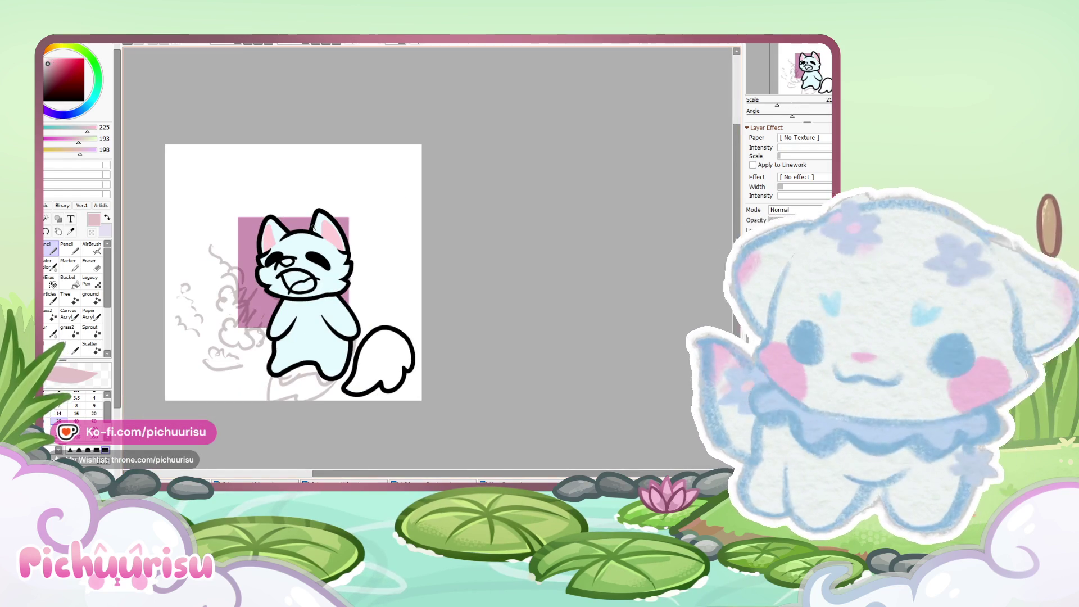
pyautogui.scroll(4, 331, 247)
pyautogui.keyDown('alt'); pyautogui.click(337, 220); pyautogui.keyUp('alt')
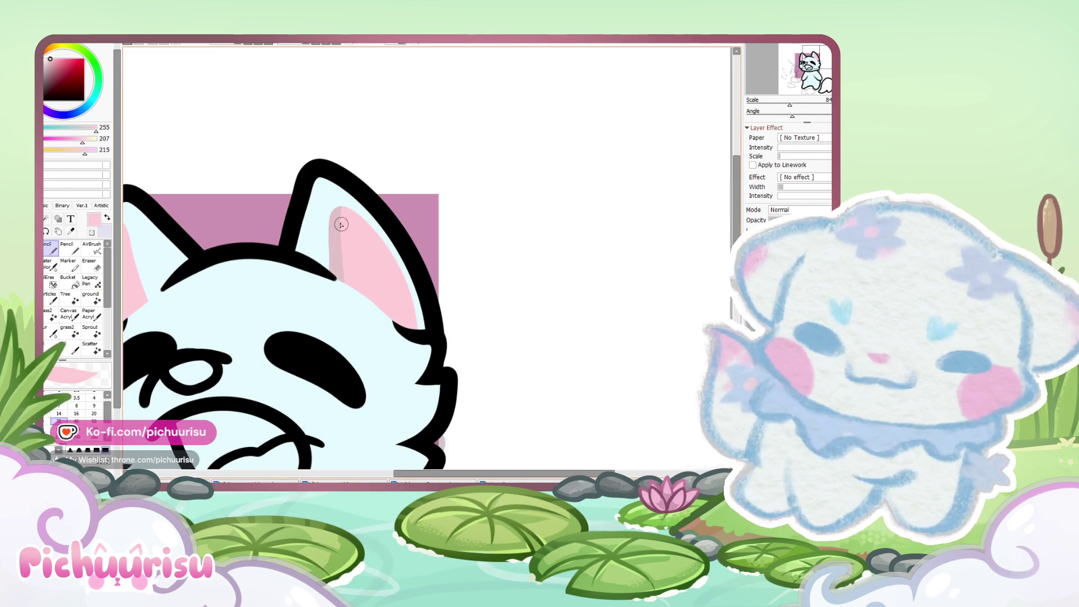
pyautogui.moveTo(331, 214); pyautogui.dragTo(338, 275)
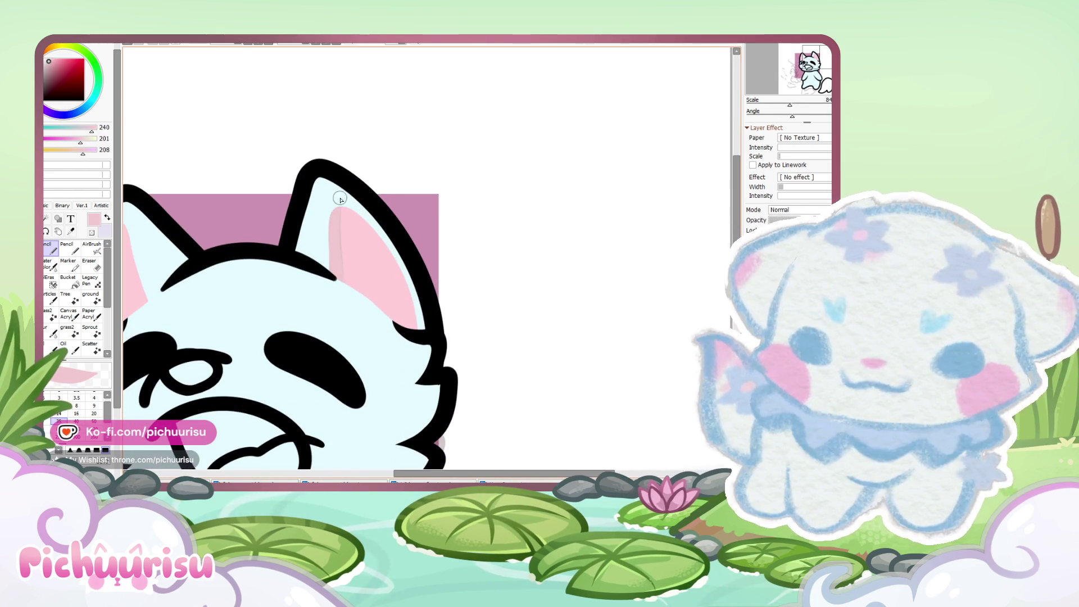
pyautogui.scroll(-3, 273, 161)
pyautogui.scroll(2, 238, 216)
pyautogui.keyDown('alt'); pyautogui.click(238, 215); pyautogui.keyUp('alt')
pyautogui.moveTo(238, 215)
pyautogui.mouseDown()
pyautogui.moveTo(262, 289)
pyautogui.moveTo(239, 202)
pyautogui.mouseUp()
pyautogui.scroll(-2, 253, 253)
pyautogui.scroll(3, 331, 262)
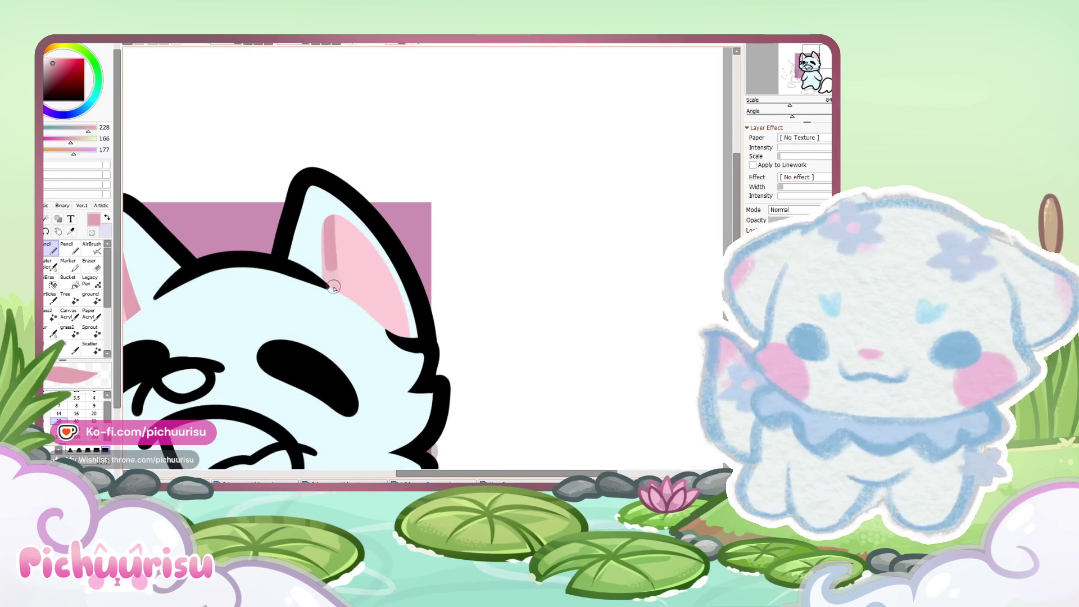
# Step: Paint darker pink shading along one side of the right and left ears
pyautogui.moveTo(328, 216); pyautogui.dragTo(334, 290)
pyautogui.keyDown('alt'); pyautogui.click(340, 242); pyautogui.keyUp('alt')
pyautogui.scroll(-3, 340, 242)
pyautogui.scroll(1, 219, 235)
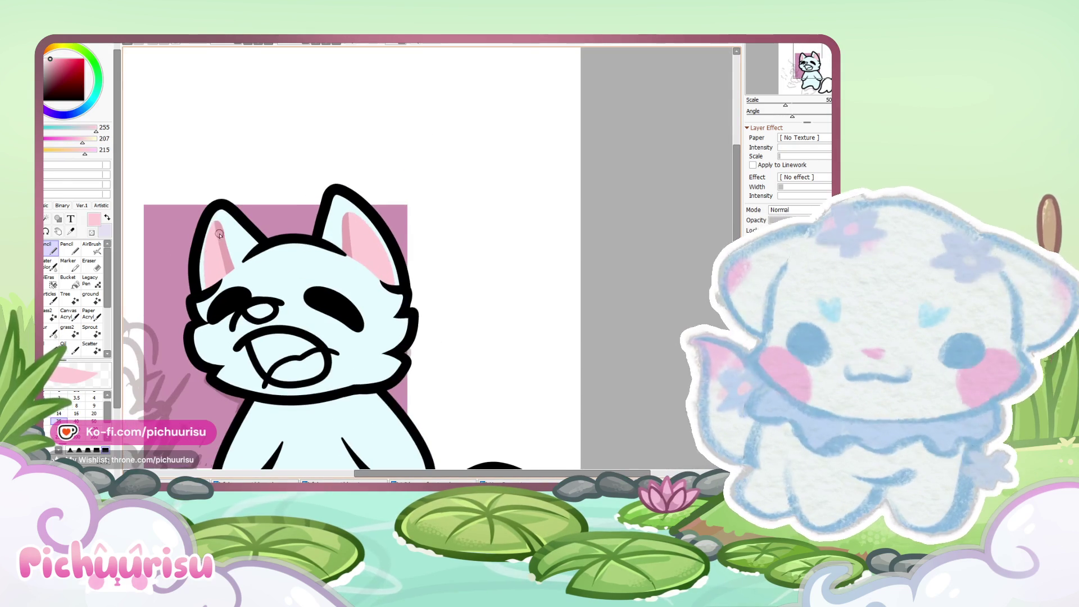
pyautogui.scroll(1, 221, 236)
pyautogui.scroll(-2, 225, 236)
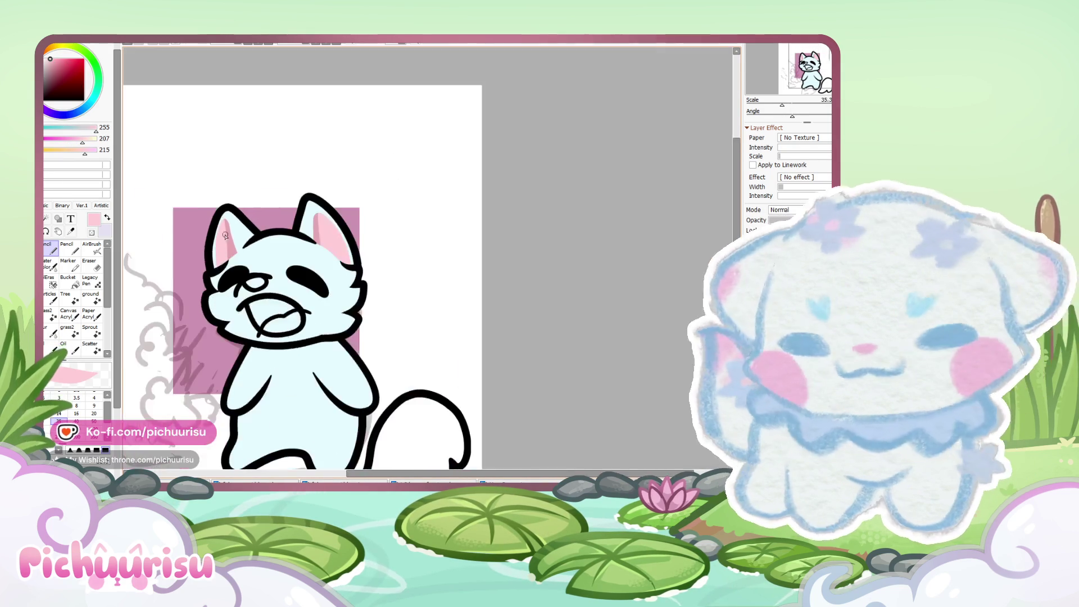
pyautogui.scroll(2, 226, 237)
pyautogui.keyDown('alt'); pyautogui.click(232, 248); pyautogui.keyUp('alt')
pyautogui.moveTo(230, 199); pyautogui.dragTo(230, 301)
pyautogui.scroll(-2, 238, 218)
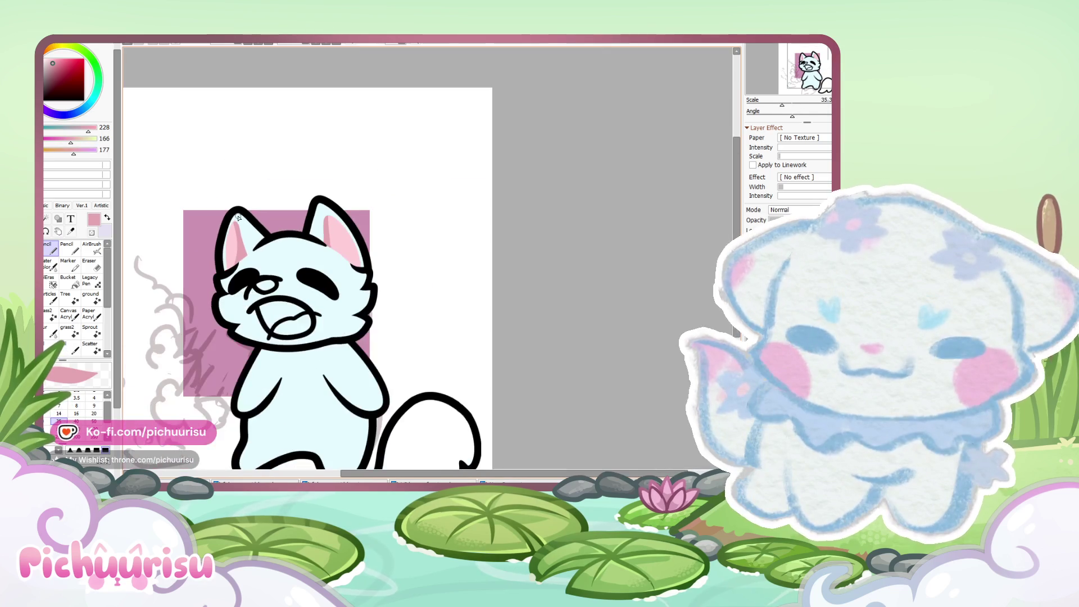
pyautogui.scroll(5, 279, 281)
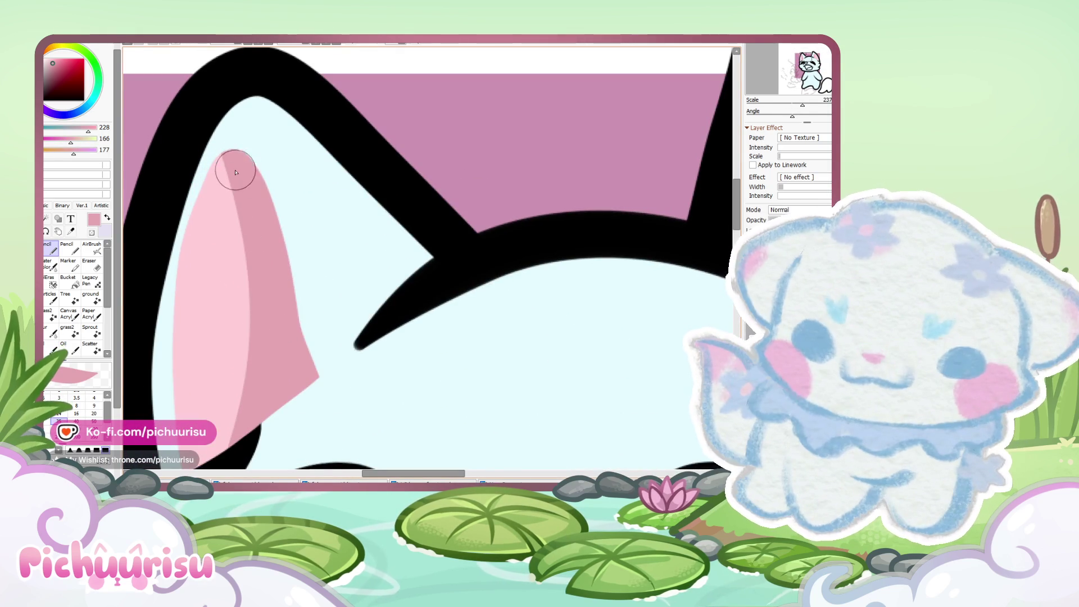
# Step: Smooth the shading's edge and erase its protruding lower tip
pyautogui.moveTo(233, 169); pyautogui.dragTo(294, 361)
pyautogui.press('e')
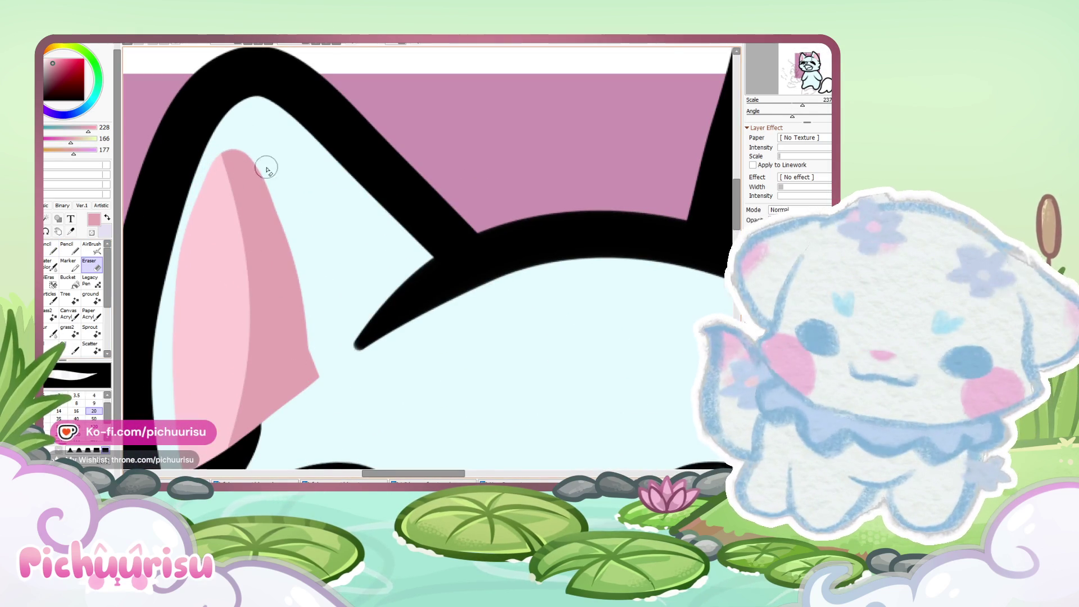
pyautogui.moveTo(304, 314); pyautogui.dragTo(309, 437)
pyautogui.moveTo(265, 157); pyautogui.dragTo(313, 386)
pyautogui.scroll(-5, 321, 351)
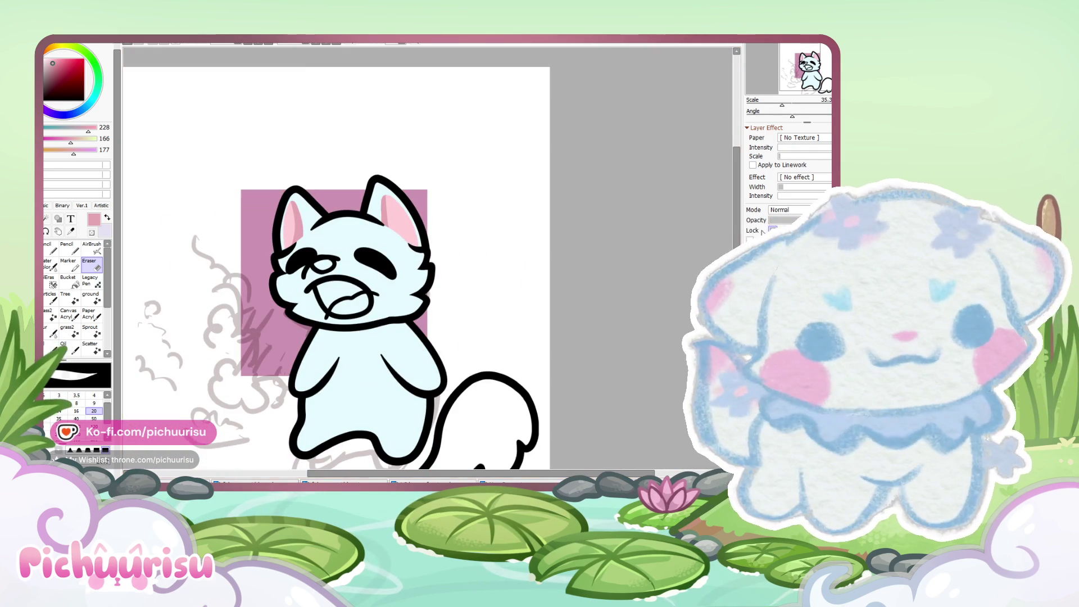
# Step: Repaint light pink along the left ear's inner edge with the Pencil
pyautogui.press('n')
pyautogui.scroll(3, 292, 219)
pyautogui.keyDown('alt'); pyautogui.click(292, 215); pyautogui.keyUp('alt')
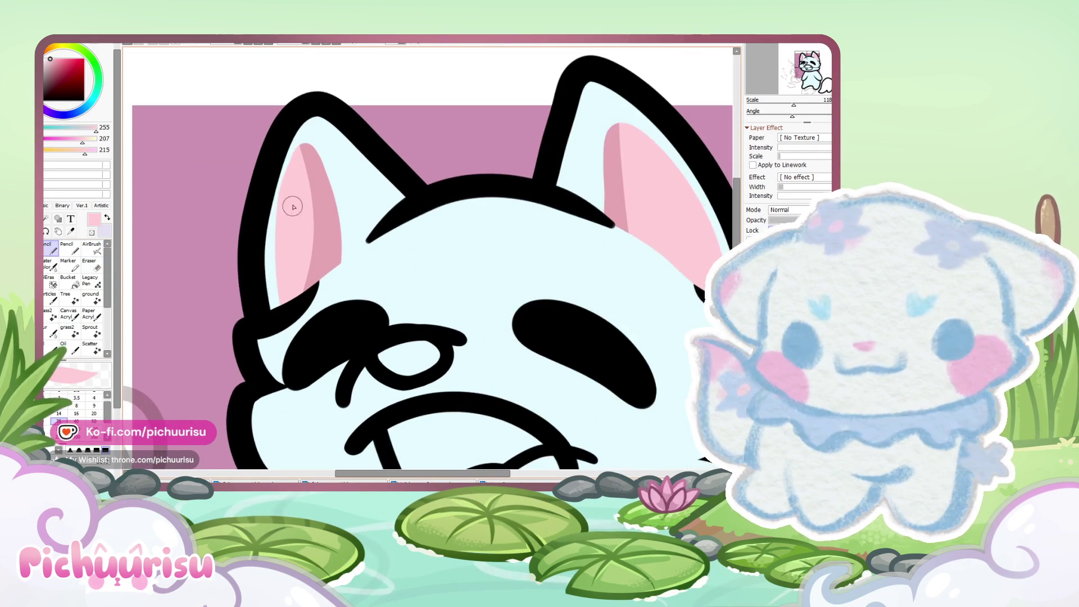
pyautogui.moveTo(293, 135); pyautogui.dragTo(299, 292)
pyautogui.scroll(-5, 299, 293)
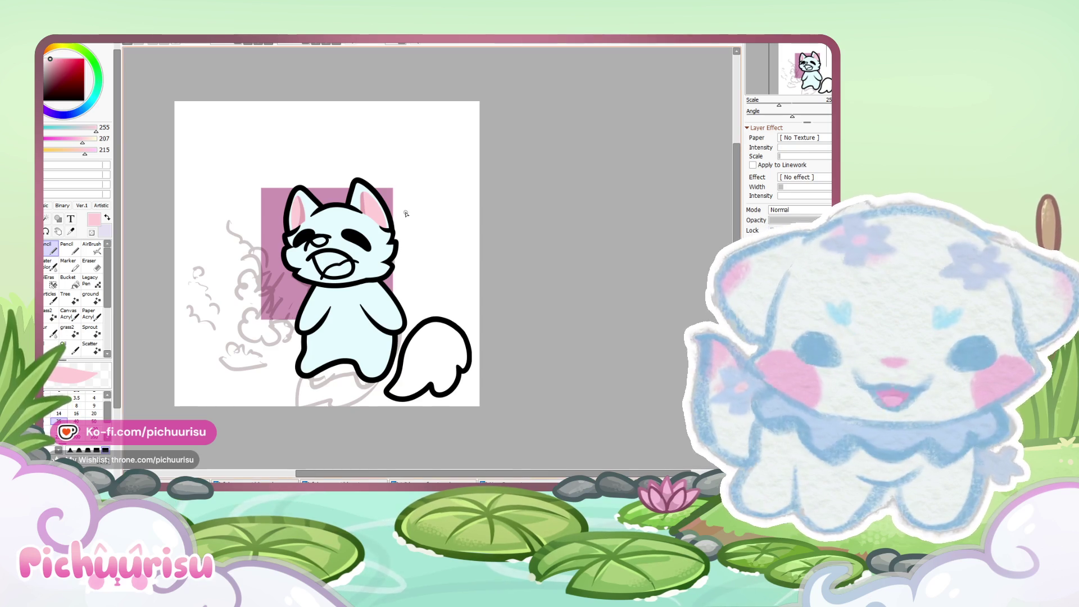
# Step: Lasso the cat's head and stretch its upper-right corner slightly outward with Ctrl+T
pyautogui.scroll(3, 402, 210)
pyautogui.press('a')
pyautogui.moveTo(333, 290)
pyautogui.mouseDown()
pyautogui.moveTo(390, 271)
pyautogui.moveTo(290, 261)
pyautogui.moveTo(329, 318)
pyautogui.mouseUp()
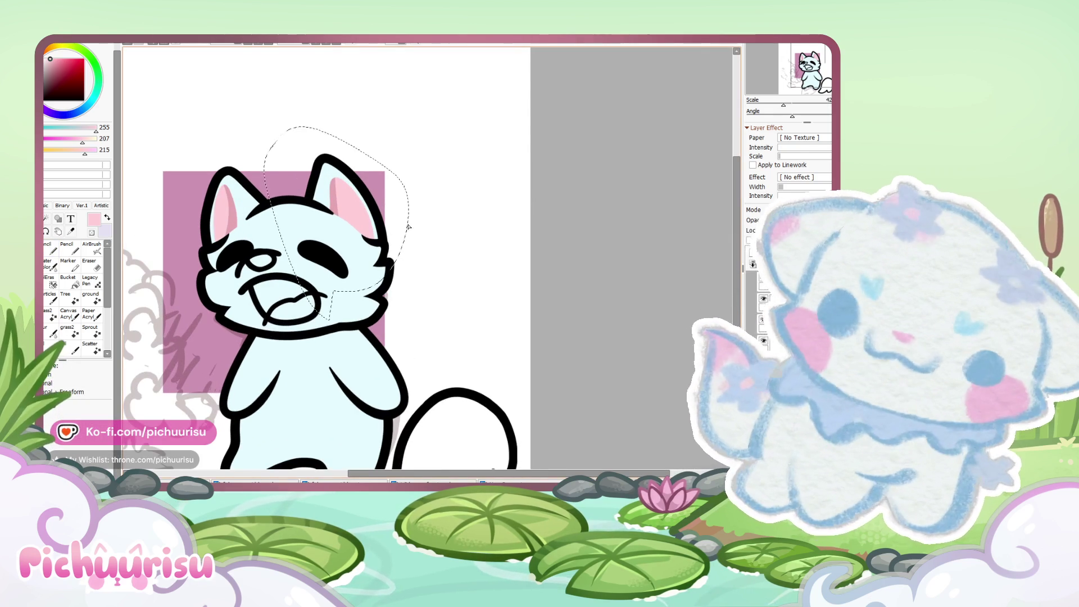
pyautogui.hotkey('ctrl', 't')
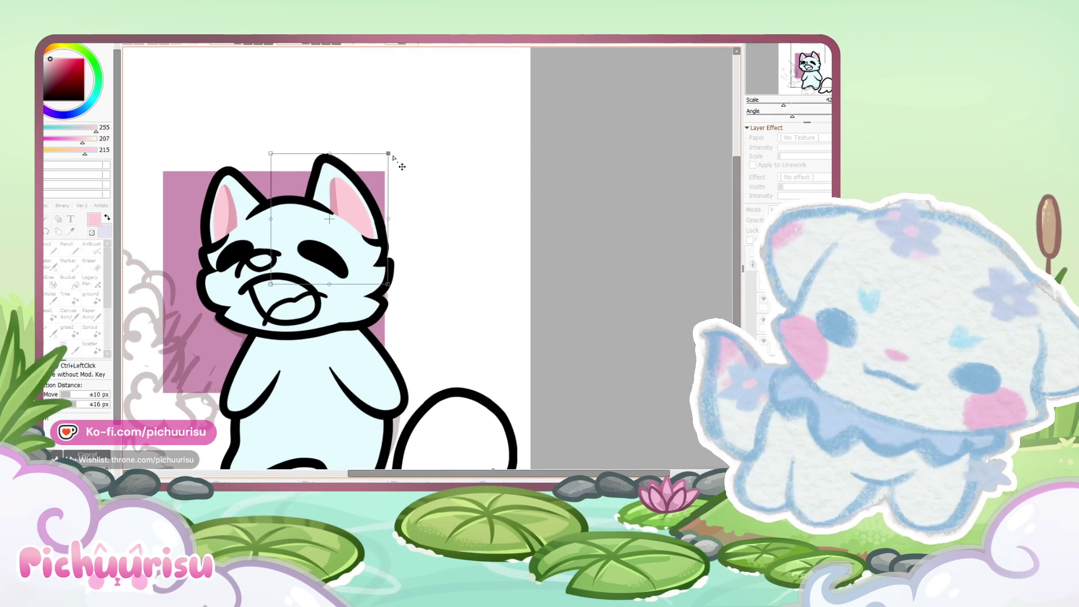
pyautogui.moveTo(393, 157); pyautogui.dragTo(399, 159)
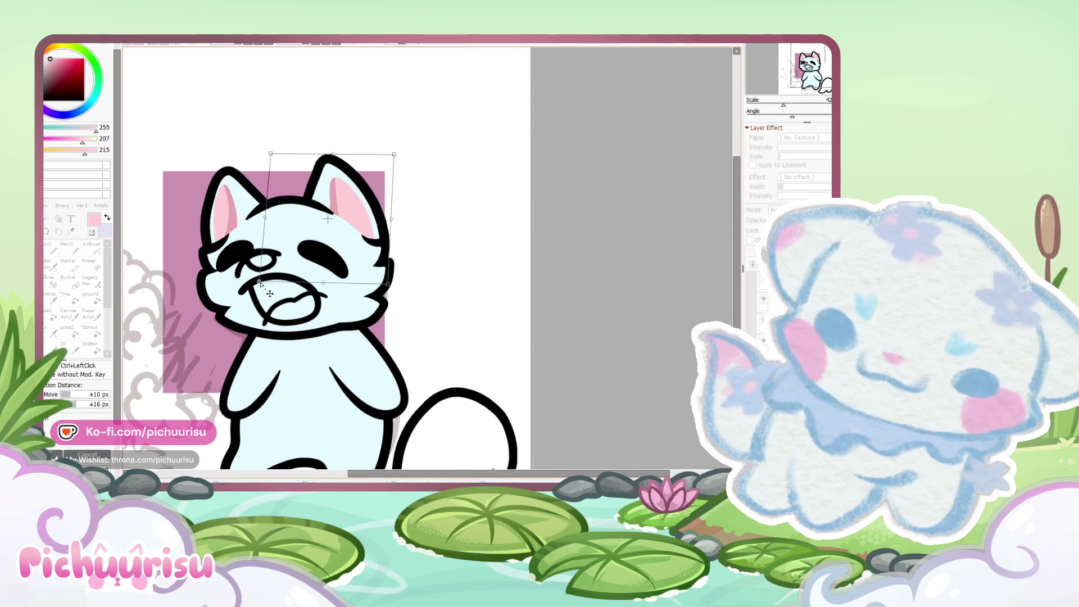
pyautogui.press('Return')
pyautogui.scroll(-2, 555, 264)
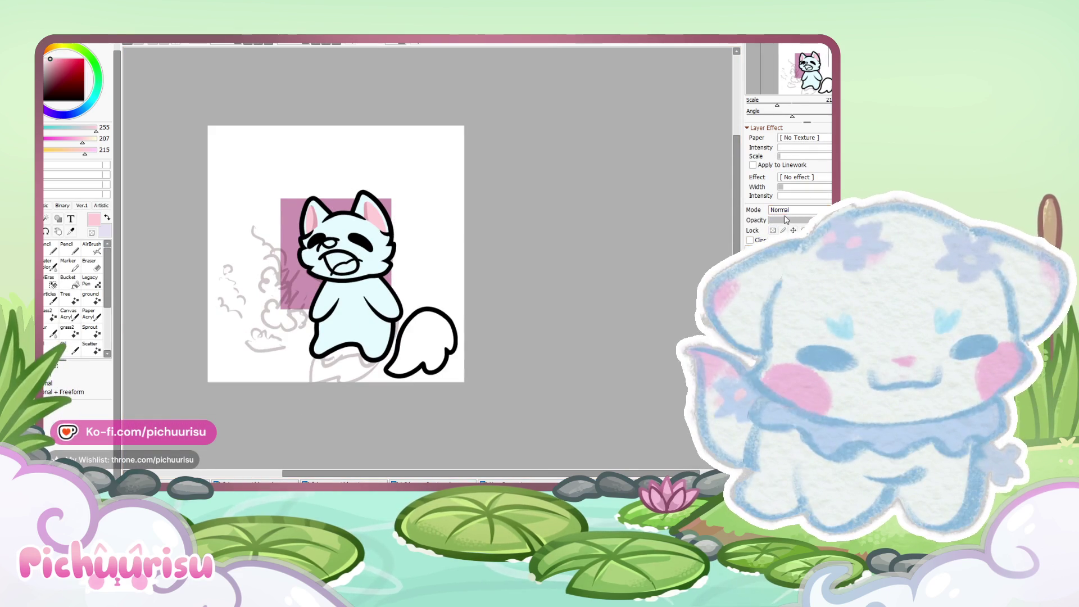
# Step: Check the BRB reference drawing, then return to the cat drawing
pyautogui.scroll(-1, 799, 209)
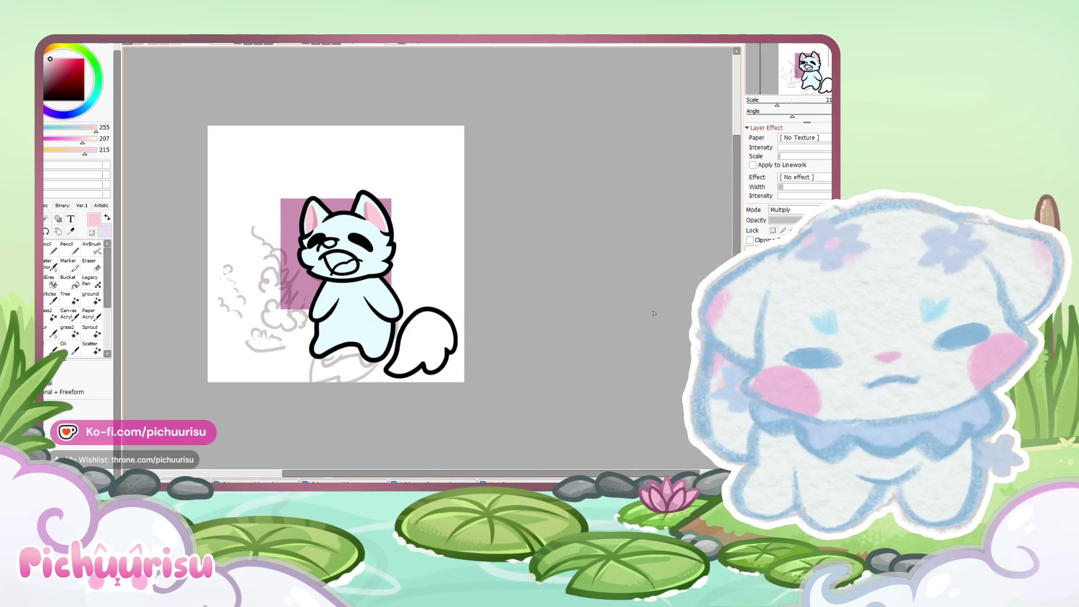
pyautogui.click(430, 482)
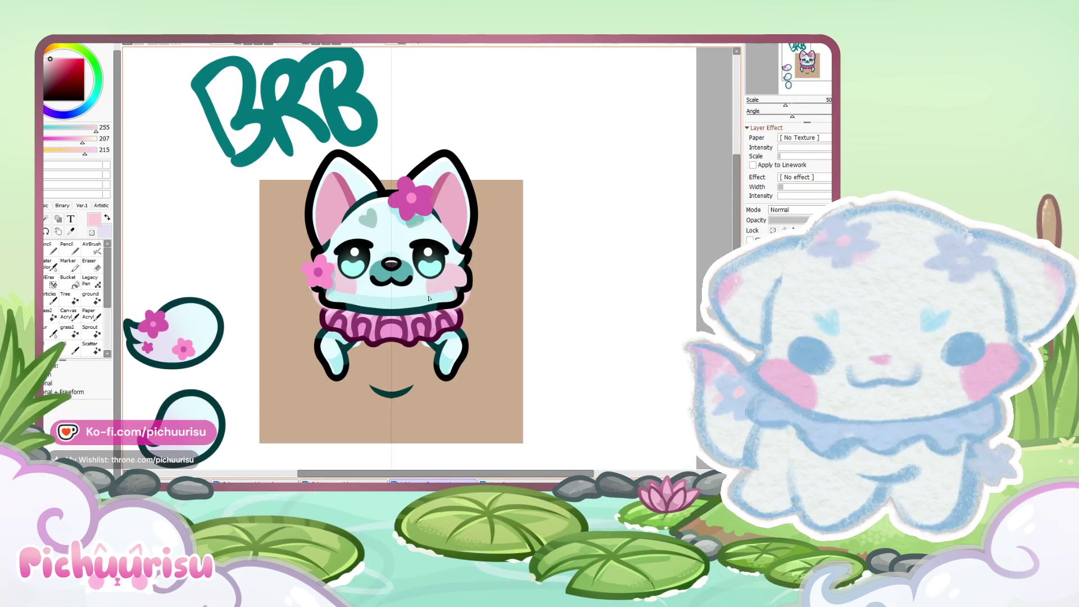
pyautogui.scroll(2, 429, 298)
pyautogui.hotkey('ctrl', 'Tab')
# Step: Paint translucent teal and grey shading across the lower parts of both ears
pyautogui.scroll(3, 410, 211)
pyautogui.scroll(2, 409, 211)
pyautogui.press('n')
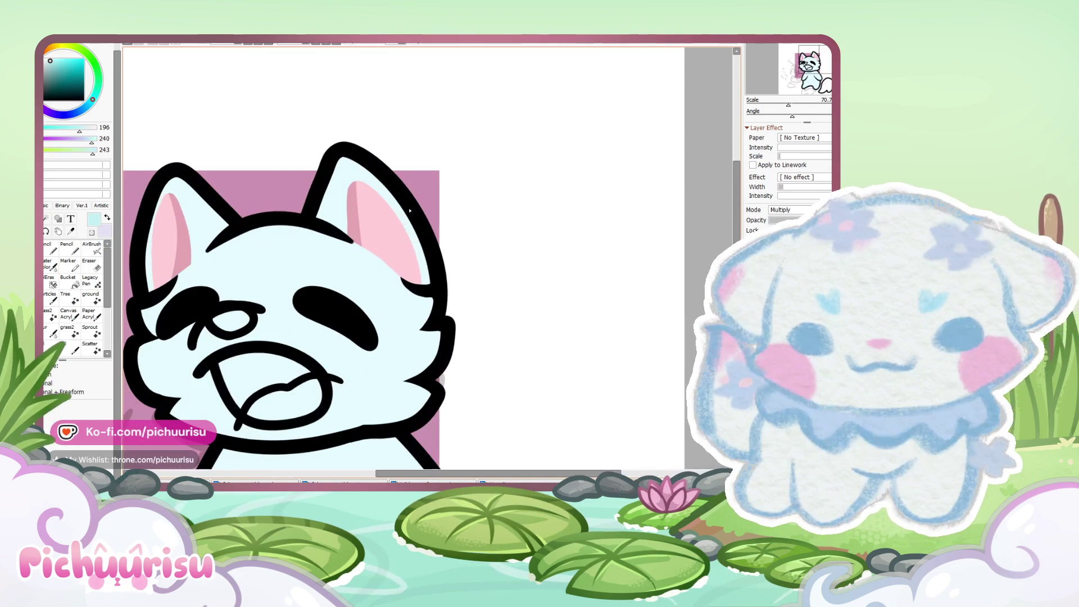
pyautogui.scroll(2, 410, 211)
pyautogui.moveTo(304, 200); pyautogui.dragTo(488, 263)
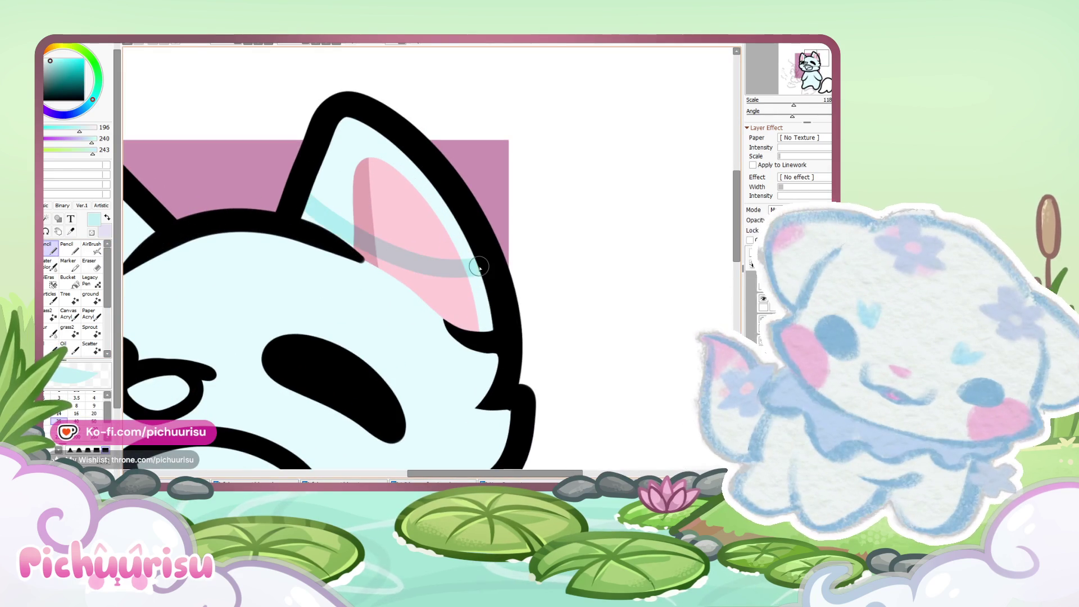
pyautogui.moveTo(319, 235)
pyautogui.mouseDown()
pyautogui.moveTo(491, 282)
pyautogui.moveTo(356, 273)
pyautogui.moveTo(393, 264)
pyautogui.mouseUp()
pyautogui.scroll(-3, 415, 240)
pyautogui.scroll(2, 415, 241)
pyautogui.moveTo(338, 205)
pyautogui.mouseDown()
pyautogui.moveTo(284, 264)
pyautogui.moveTo(208, 314)
pyautogui.moveTo(343, 213)
pyautogui.moveTo(259, 297)
pyautogui.mouseUp()
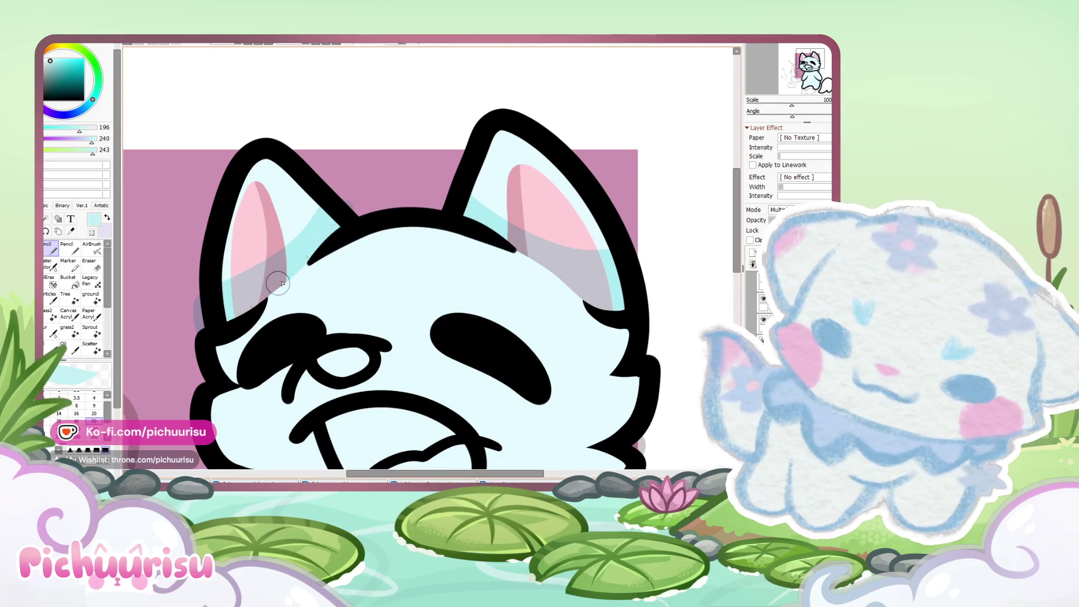
pyautogui.click(343, 202)
pyautogui.scroll(1, 341, 203)
# Step: Erase to lighten the right ear's inner edge strip, then go back to the Pen
pyautogui.press('e')
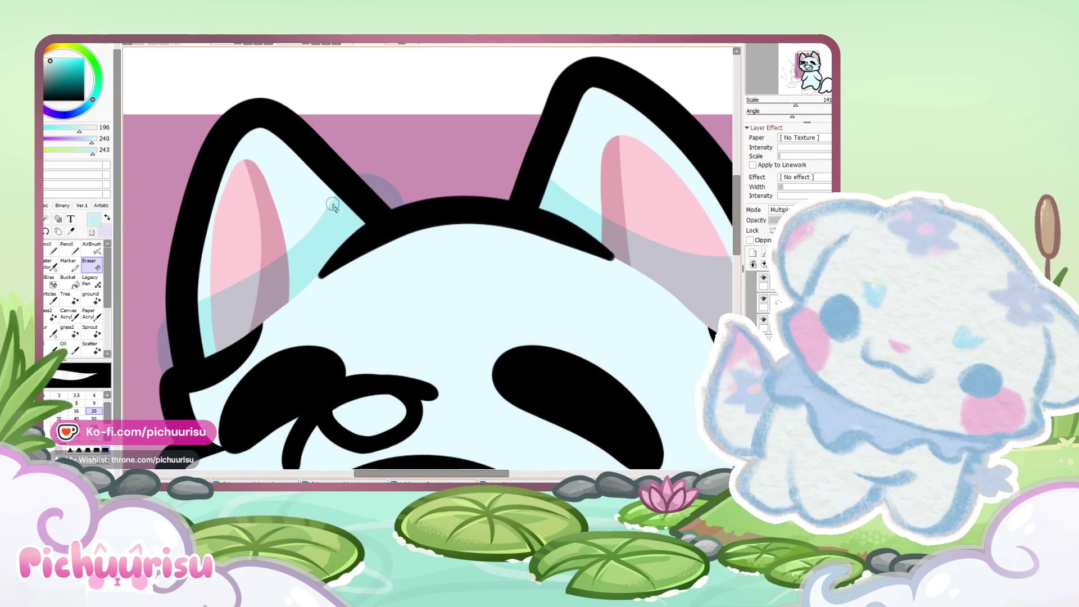
pyautogui.scroll(1, 313, 175)
pyautogui.scroll(-4, 313, 175)
pyautogui.scroll(3, 458, 181)
pyautogui.moveTo(509, 226); pyautogui.dragTo(528, 331)
pyautogui.scroll(-10, 533, 368)
pyautogui.scroll(5, 370, 247)
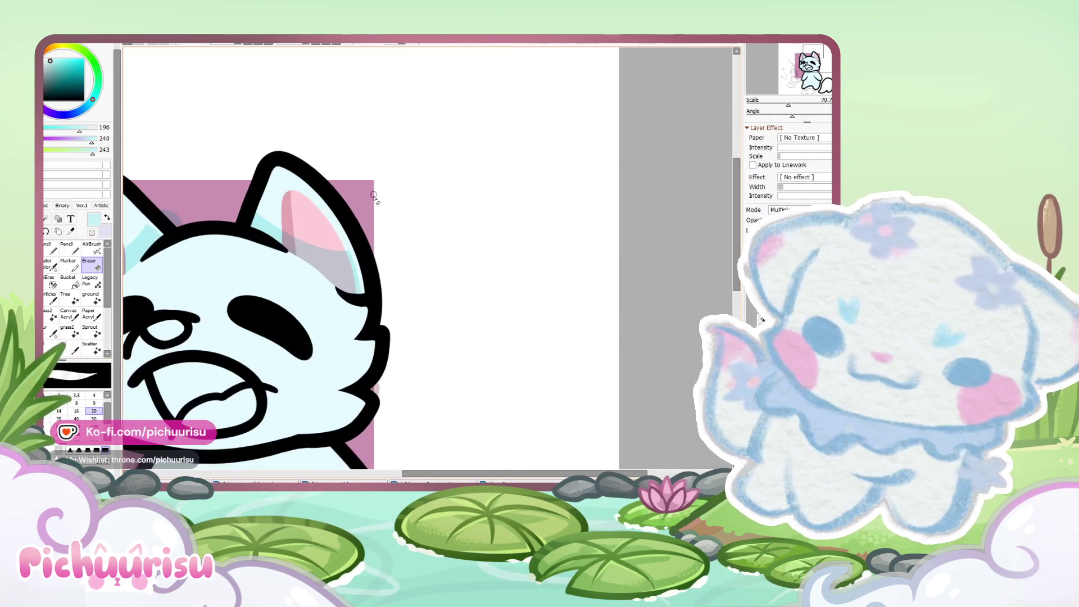
pyautogui.scroll(-2, 370, 247)
pyautogui.scroll(2, 318, 203)
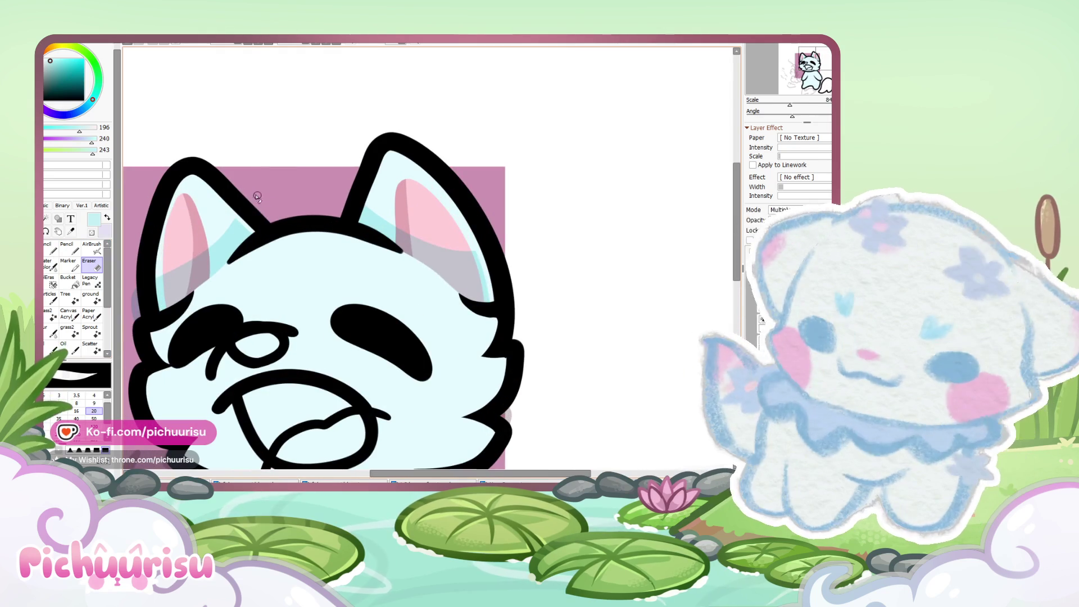
pyautogui.scroll(-1, 318, 203)
pyautogui.scroll(-1, 318, 203)
pyautogui.press('n')
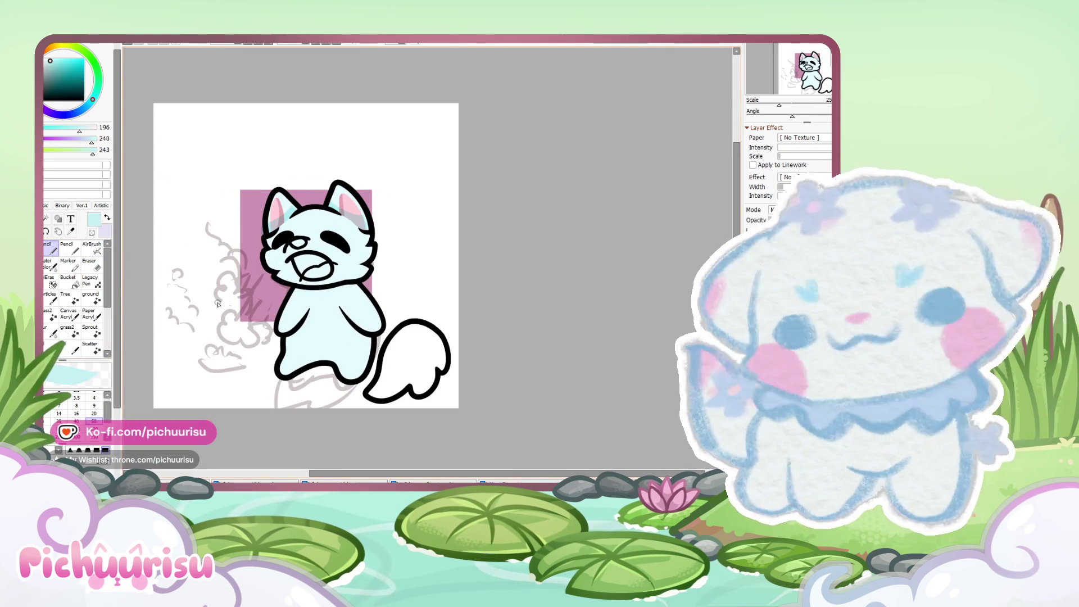
pyautogui.scroll(1, 231, 216)
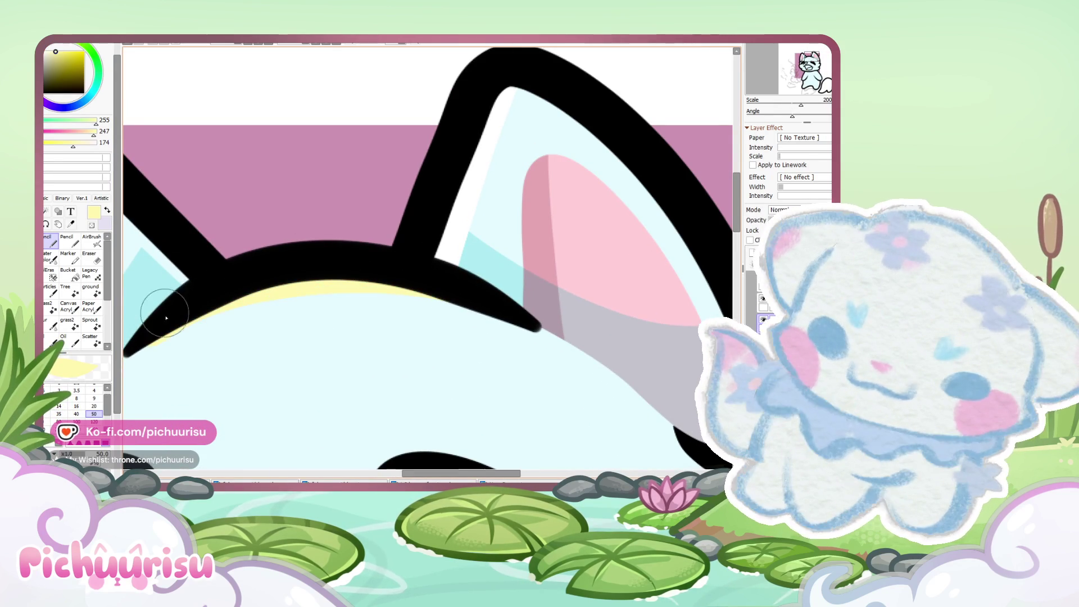
# Step: Paint a pale-yellow rim light inside the head outline, then pick a smaller eraser
pyautogui.moveTo(140, 341); pyautogui.dragTo(486, 295)
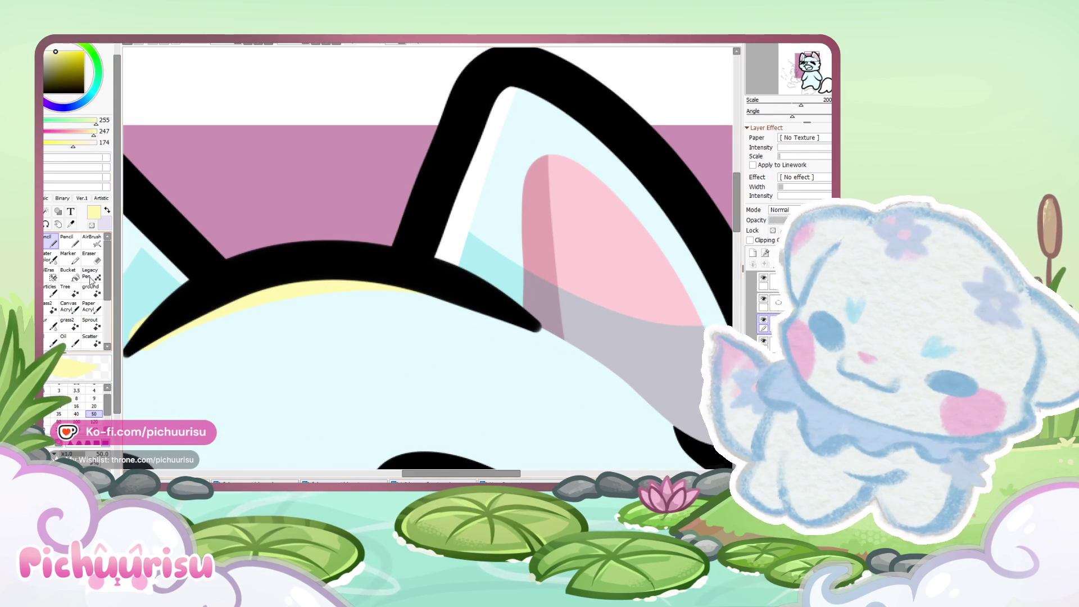
pyautogui.click(90, 258)
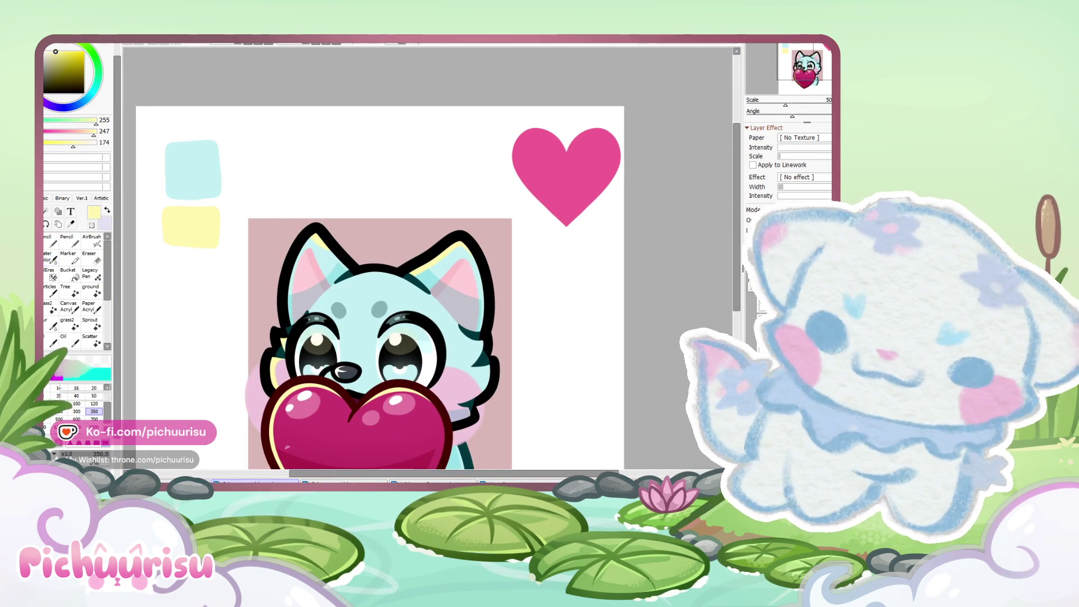
# Step: Box-select the light blue and pale yellow colour swatches on the reference
pyautogui.press('m')
pyautogui.moveTo(138, 107); pyautogui.dragTo(241, 261)
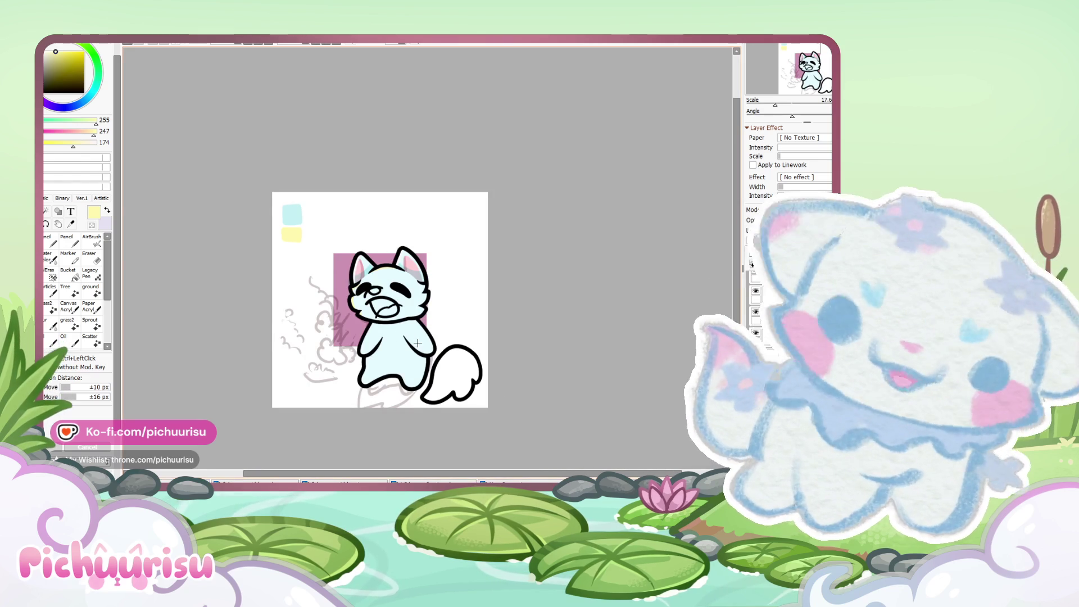
pyautogui.scroll(2, 451, 388)
pyautogui.scroll(1, 374, 230)
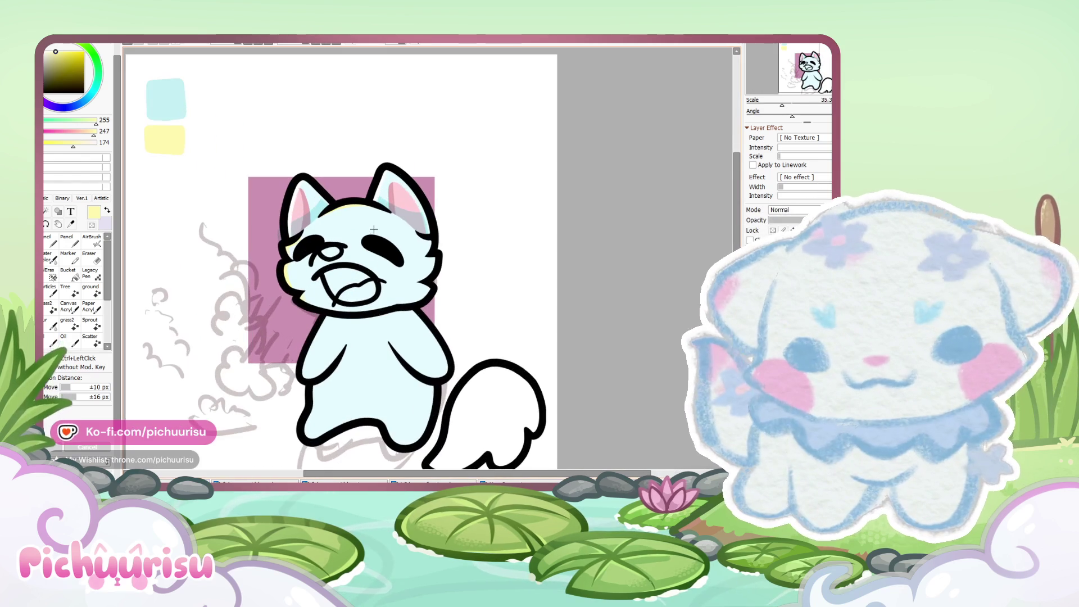
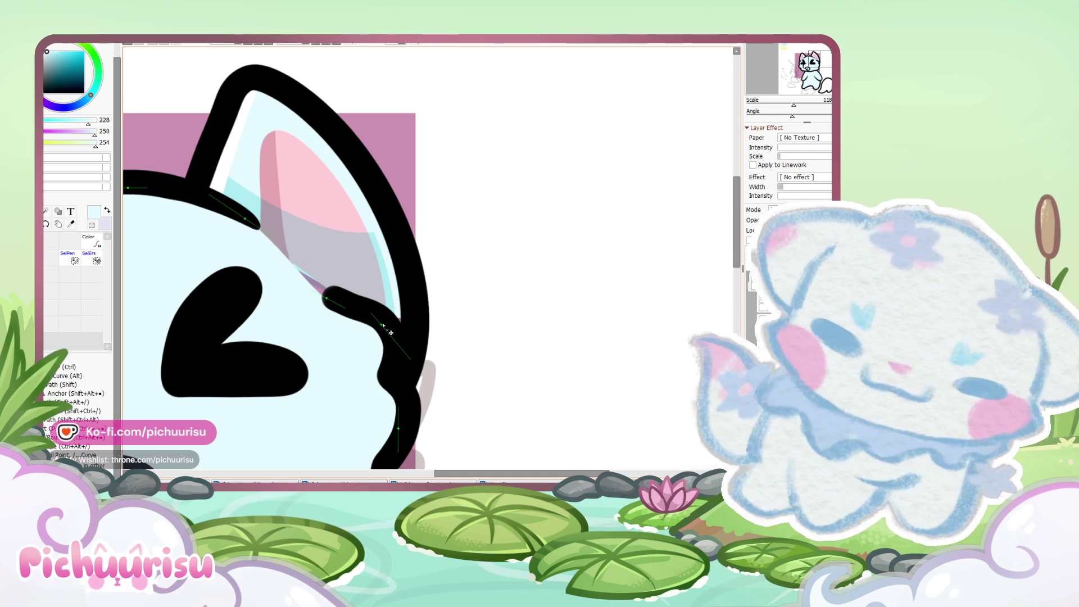
# Step: Switch from the vector linework tools to the brush set and transform-check the cat head with Ctrl+T
pyautogui.scroll(-3, 368, 336)
pyautogui.scroll(1, 222, 278)
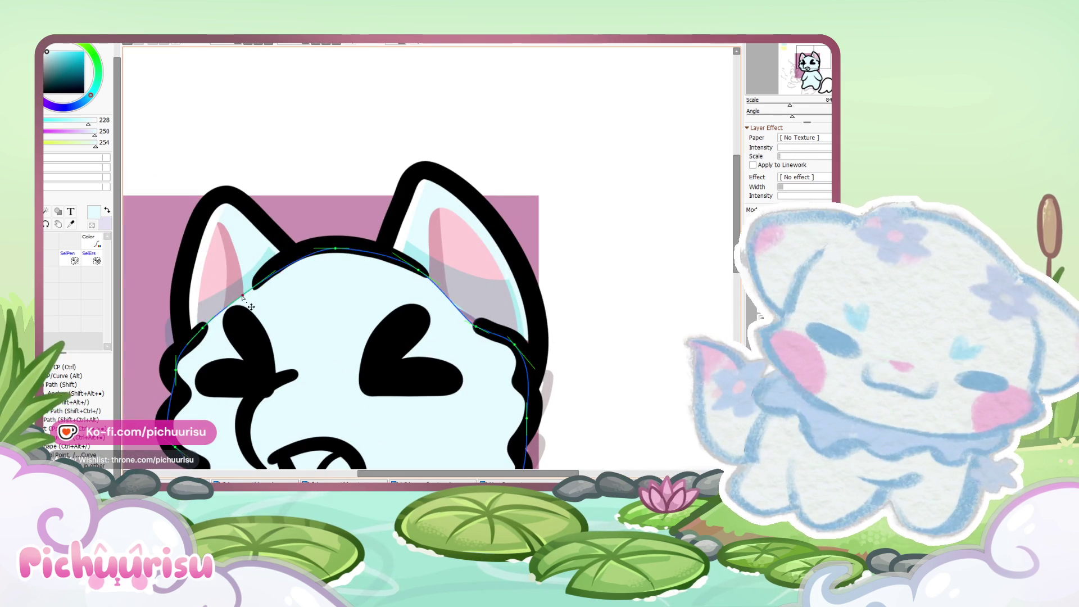
pyautogui.scroll(-1, 243, 297)
pyautogui.scroll(3, 372, 324)
pyautogui.scroll(-4, 375, 323)
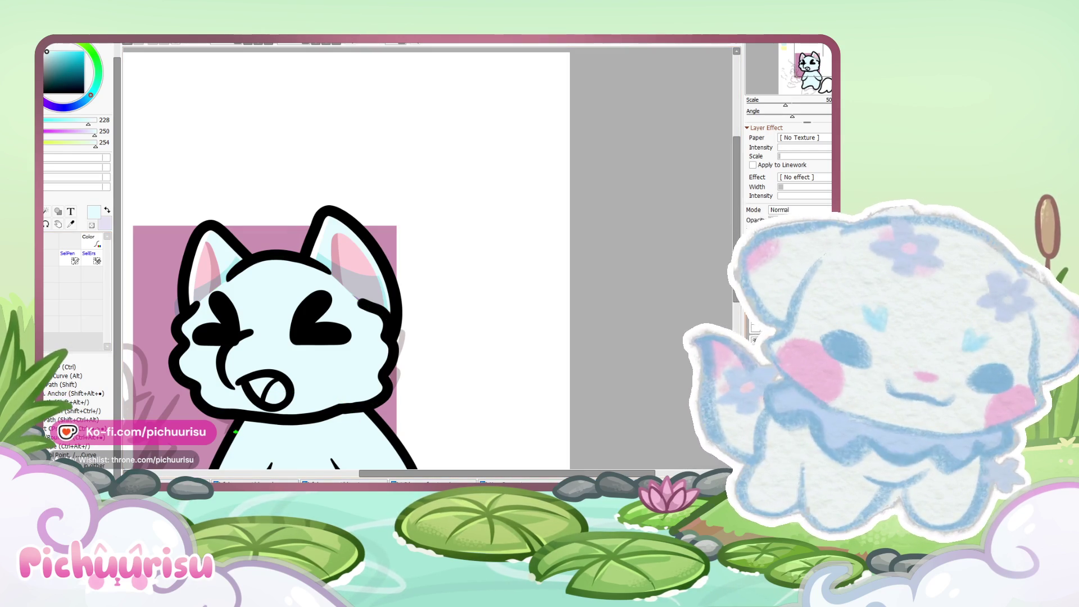
pyautogui.click(756, 281)
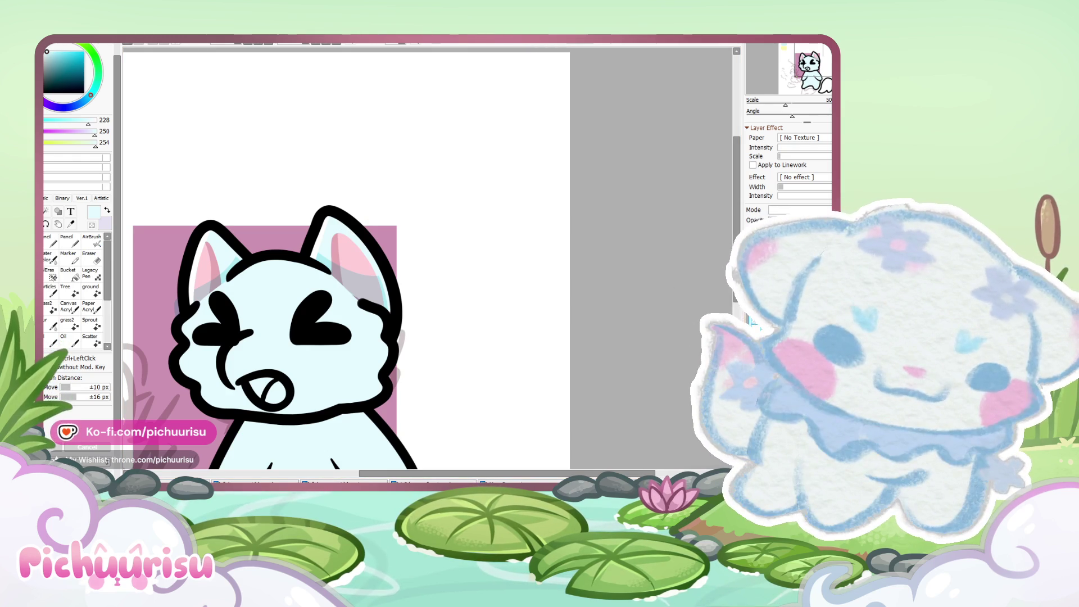
pyautogui.hotkey('ctrl', 't')
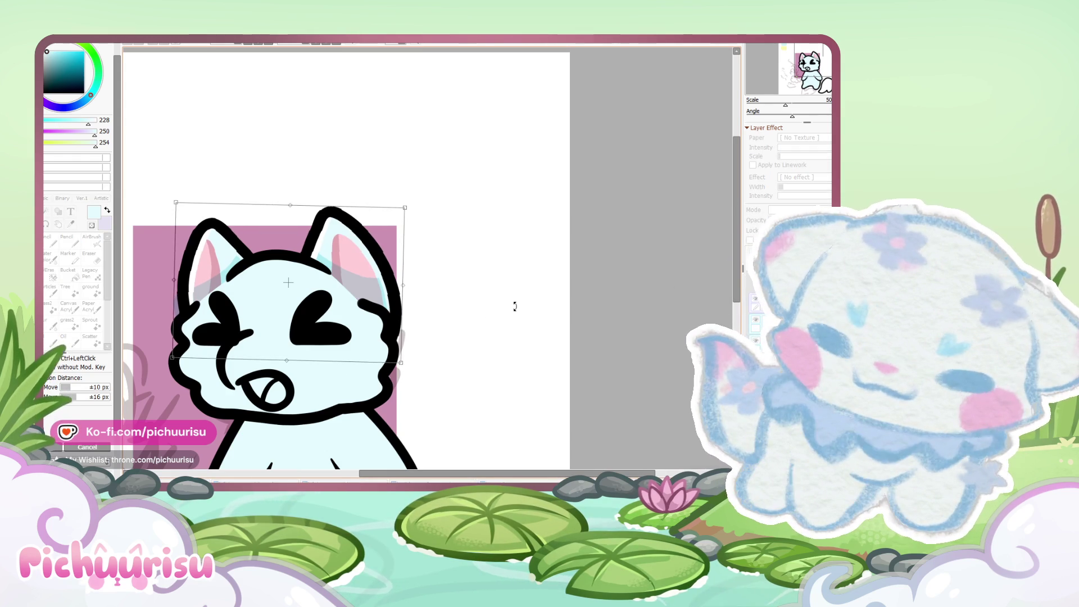
pyautogui.press('Return')
# Step: Eyedrop the pale cyan from the cat's face as the painting colour
pyautogui.scroll(-2, 515, 308)
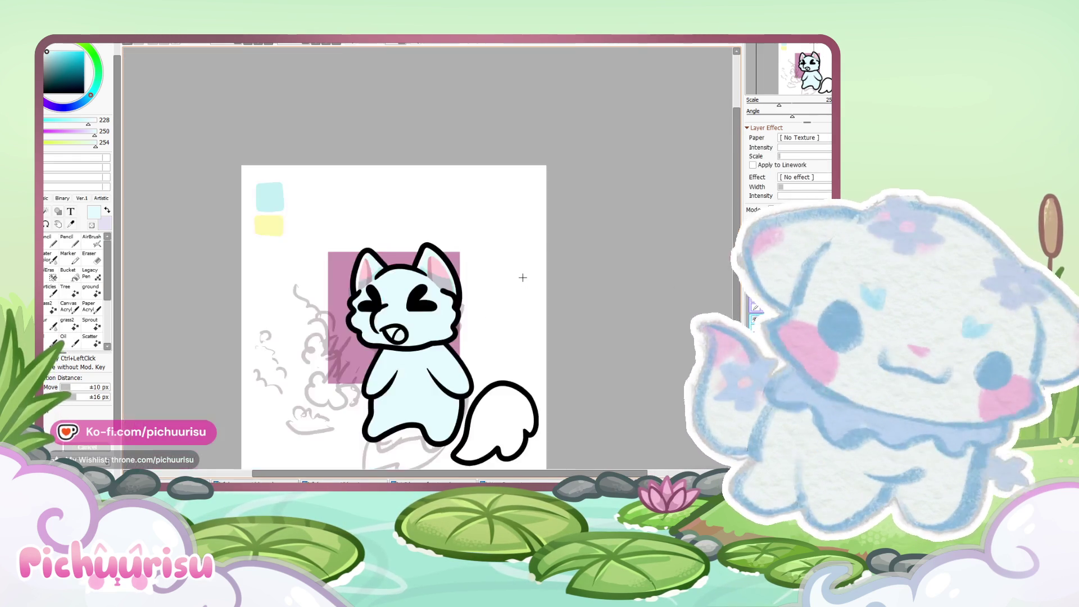
pyautogui.scroll(1, 515, 308)
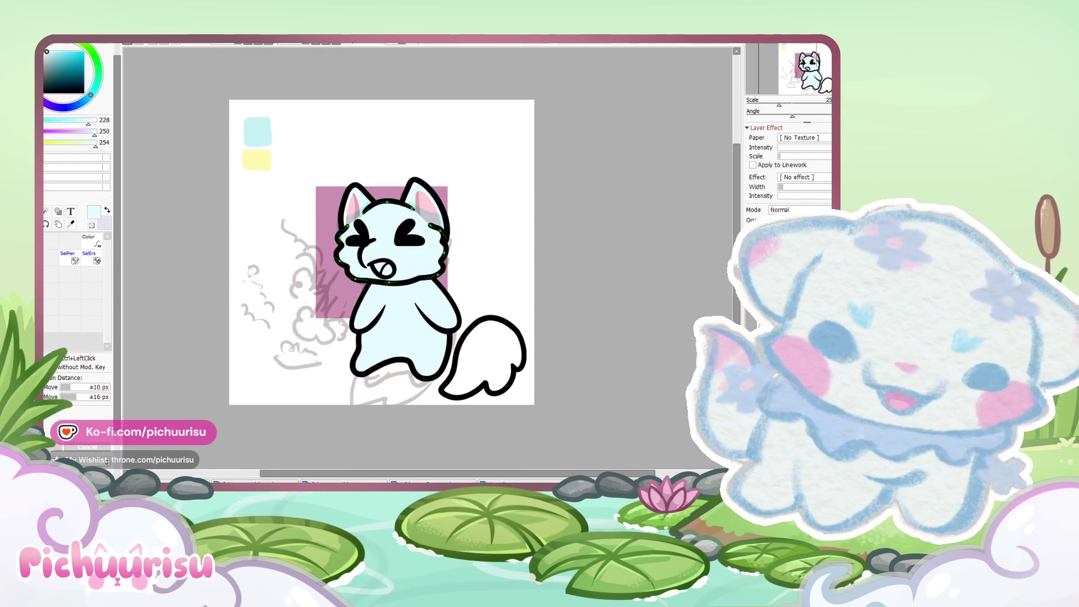
pyautogui.keyDown('alt'); pyautogui.click(264, 136); pyautogui.keyUp('alt')
pyautogui.scroll(1, 549, 253)
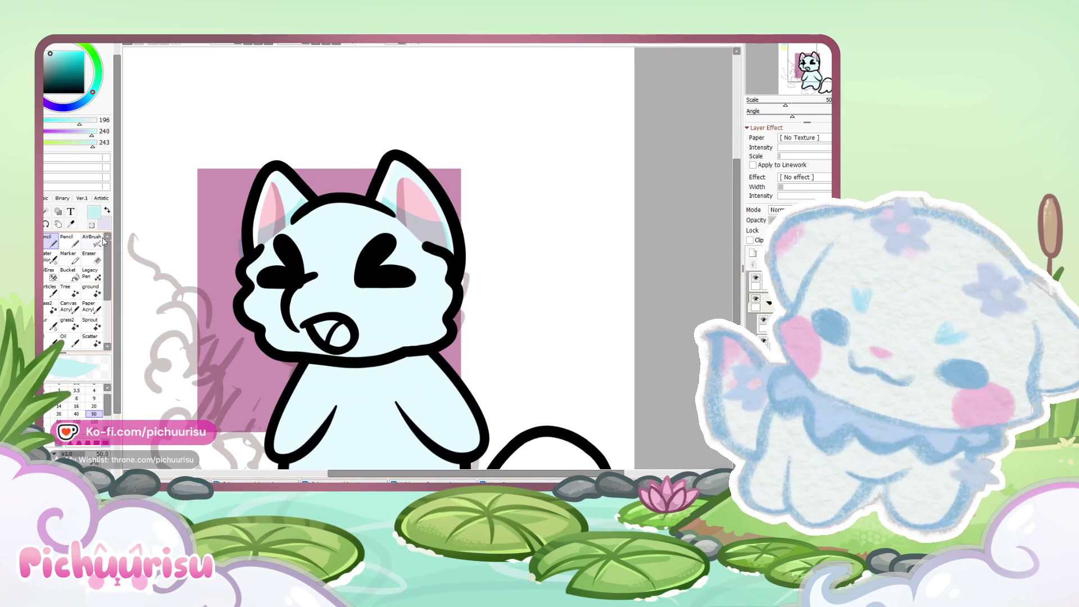
# Step: Set the brush size to 120 and paint pale cyan shading across the cat's lower face
pyautogui.click(93, 422)
pyautogui.scroll(1, 266, 361)
pyautogui.moveTo(267, 363); pyautogui.dragTo(565, 334)
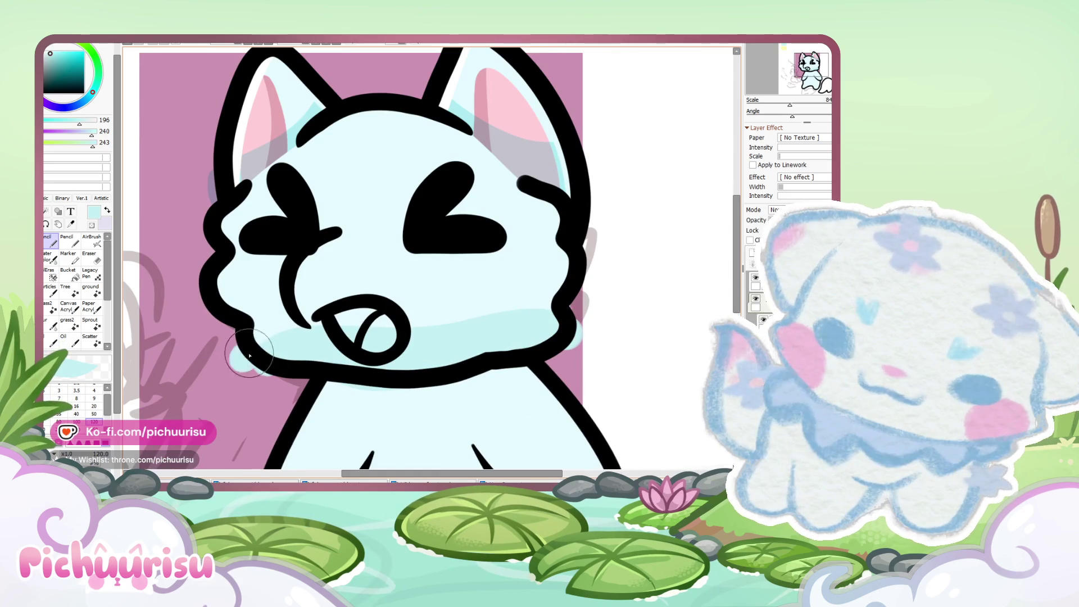
pyautogui.scroll(-5, 384, 280)
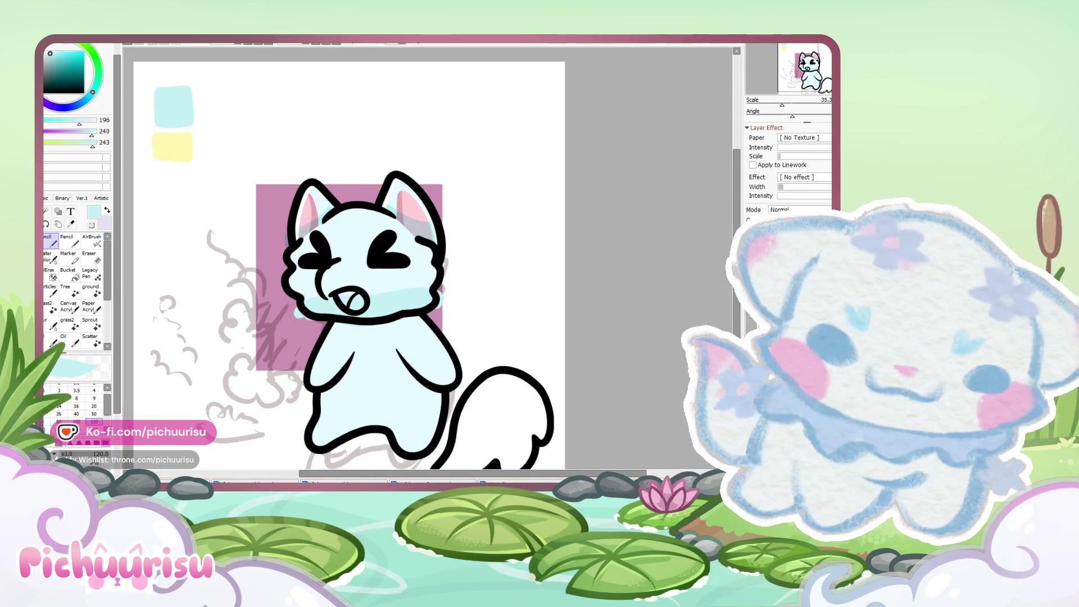
pyautogui.scroll(8, 487, 303)
# Step: Compare the head with and without its light blue fill, ending with the fill undone
pyautogui.press('e')
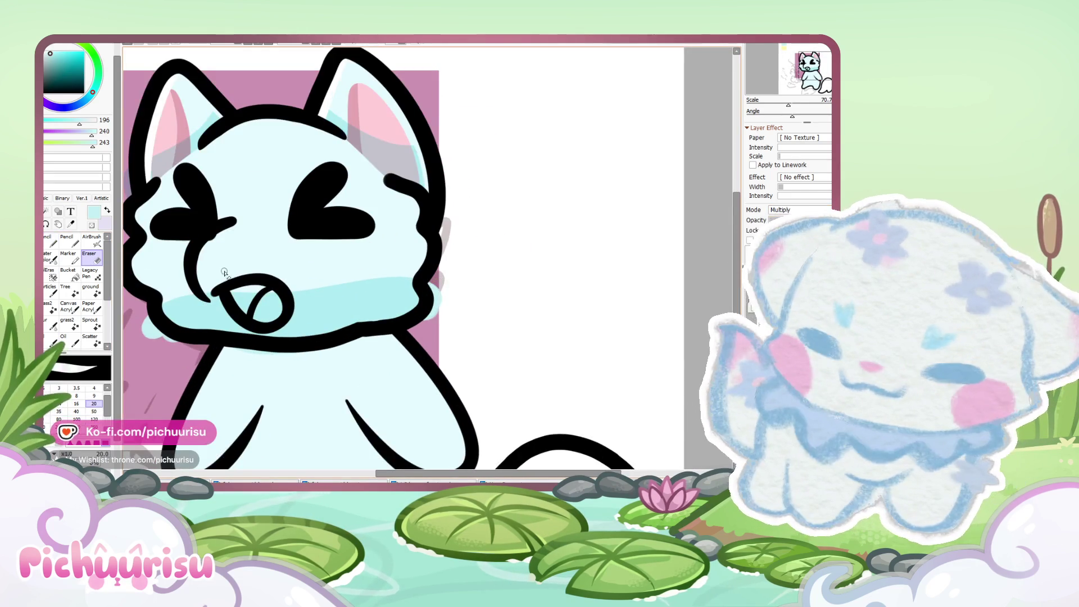
pyautogui.scroll(-6, 355, 431)
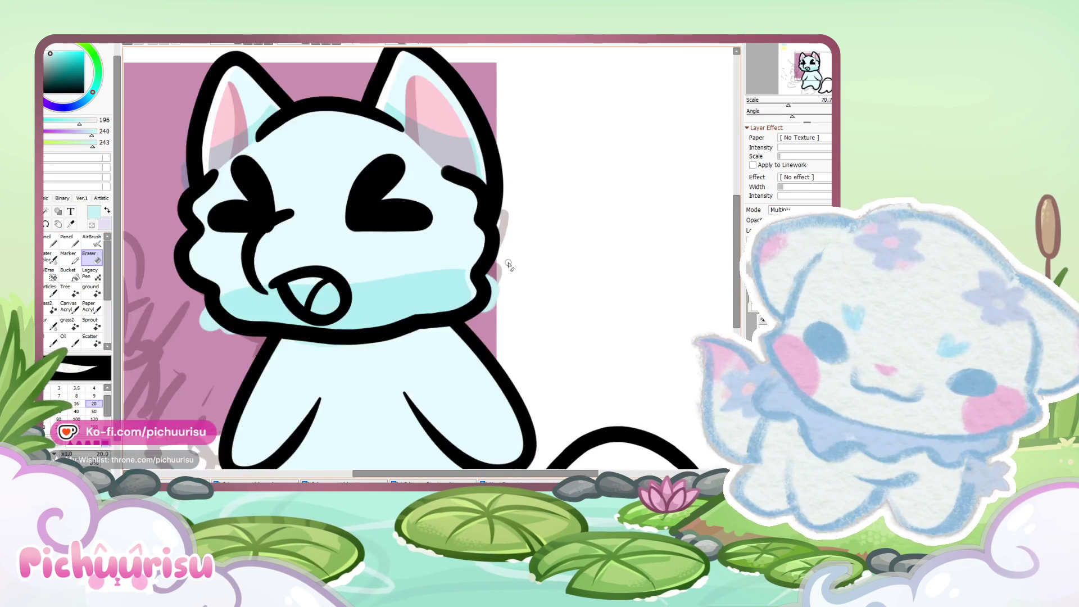
pyautogui.press('Delete')
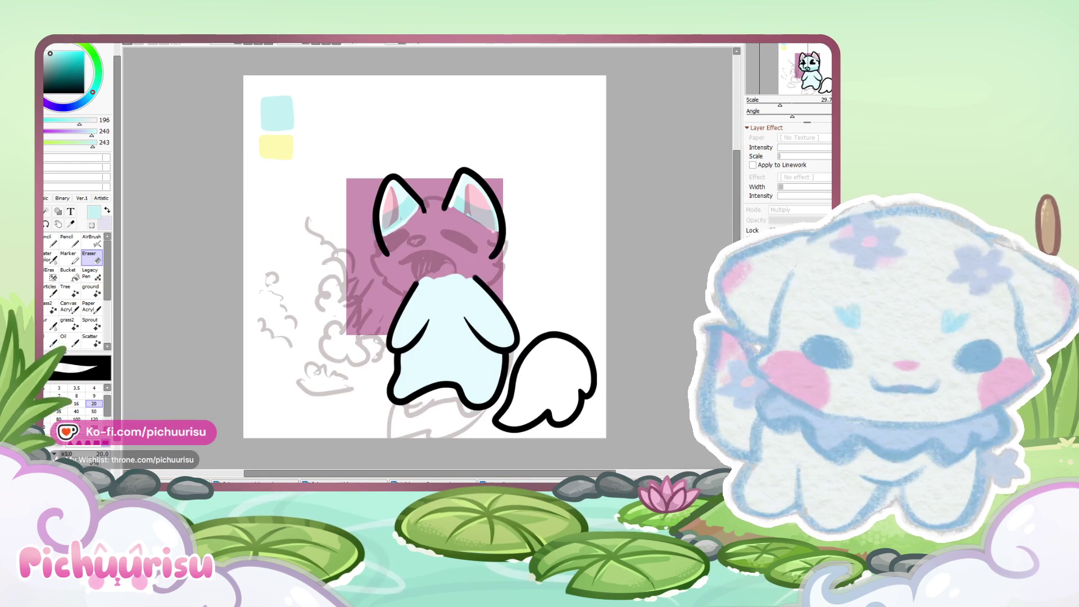
pyautogui.hotkey('ctrl', 'z')
pyautogui.hotkey('ctrl', 'z')
pyautogui.hotkey('ctrl', 'z')
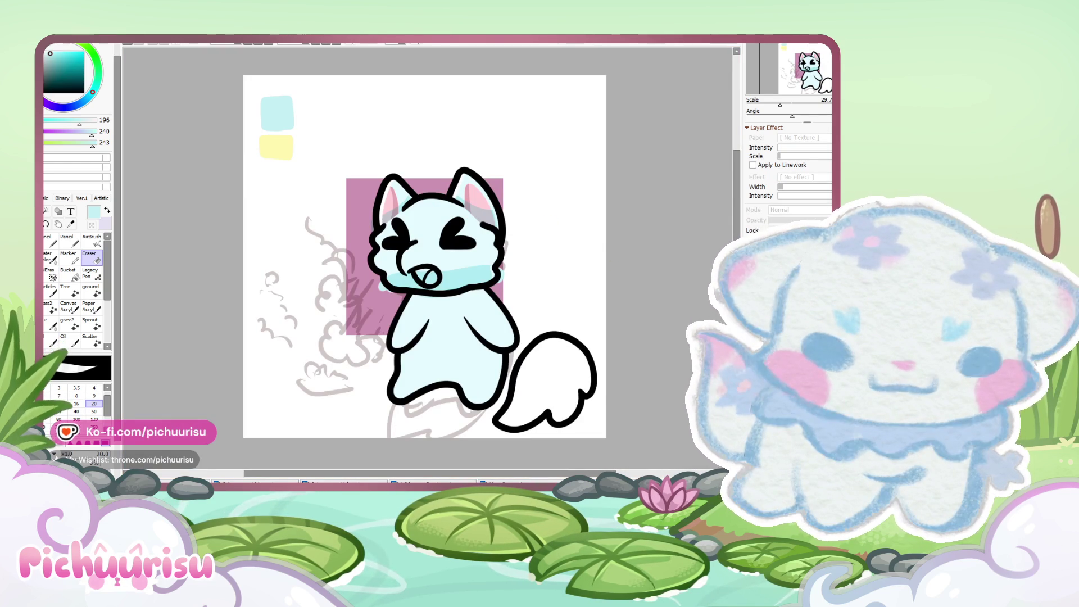
pyautogui.hotkey('ctrl', 'z')
pyautogui.hotkey('ctrl', 'y')
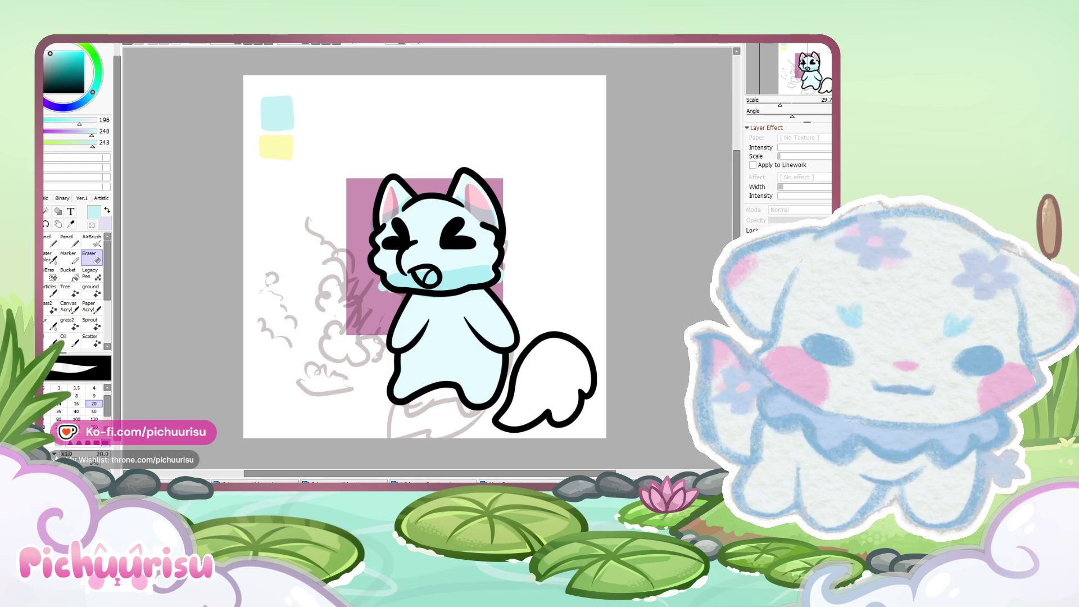
pyautogui.hotkey('ctrl', 'z')
pyautogui.hotkey('ctrl', 'y')
pyautogui.hotkey('ctrl', 'z')
pyautogui.hotkey('ctrl', 'y')
pyautogui.hotkey('ctrl', 'z')
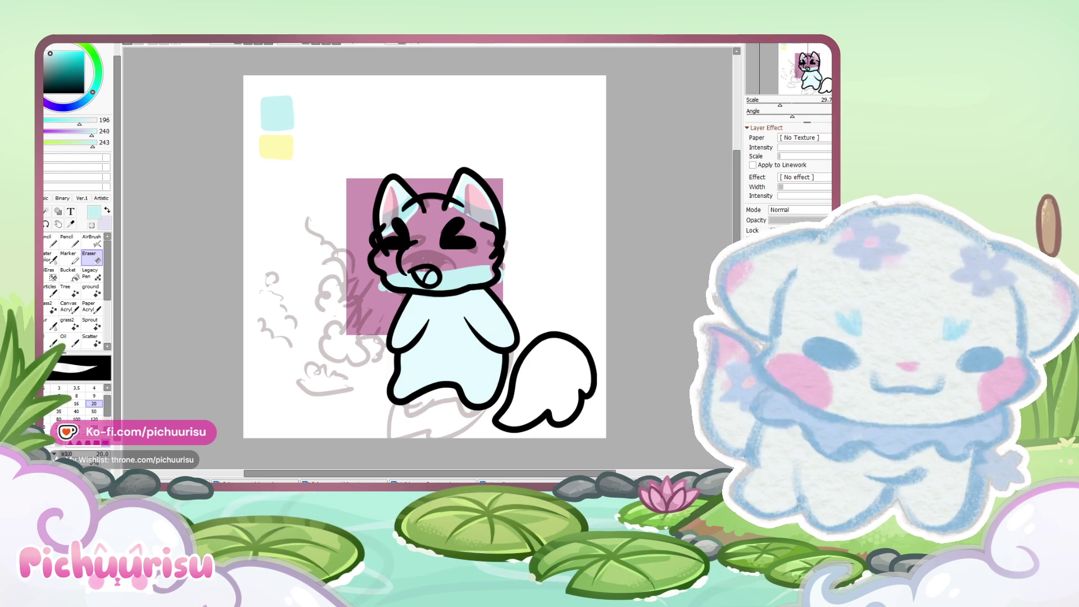
# Step: Pick white as the painting colour
pyautogui.scroll(2, 584, 225)
pyautogui.keyDown('alt'); pyautogui.click(584, 225); pyautogui.keyUp('alt')
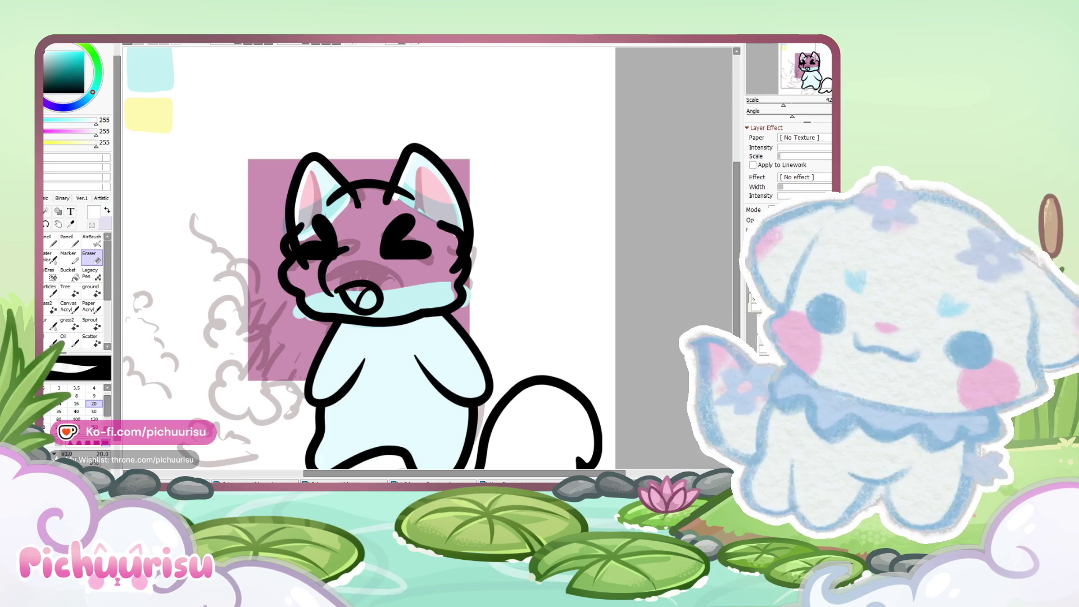
pyautogui.scroll(8, 396, 243)
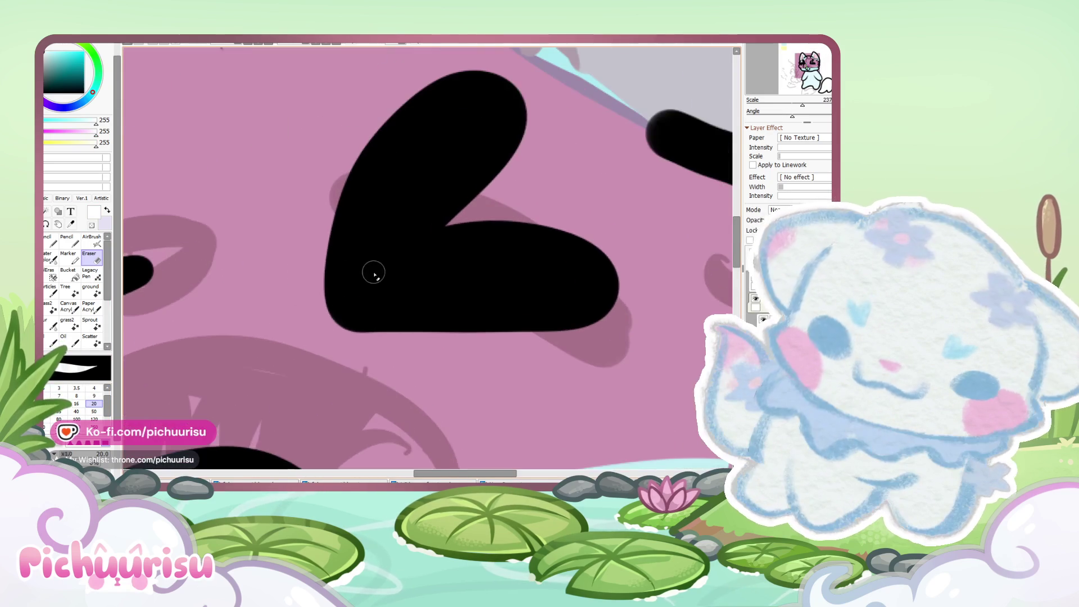
# Step: Paint white highlight dots on the cat's right and left eyes
pyautogui.press('n')
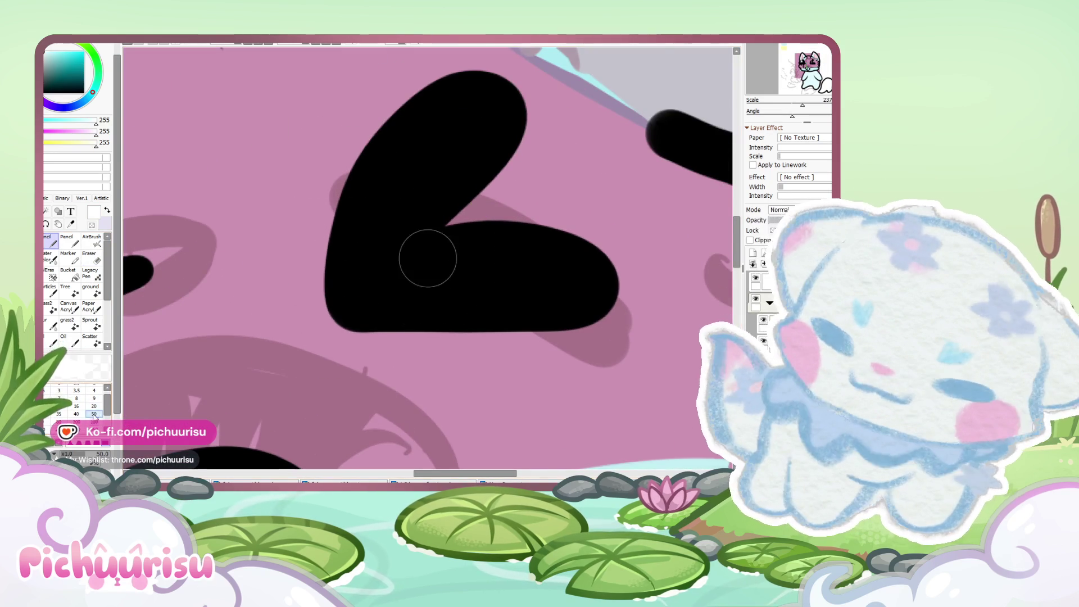
pyautogui.moveTo(380, 267); pyautogui.dragTo(378, 277)
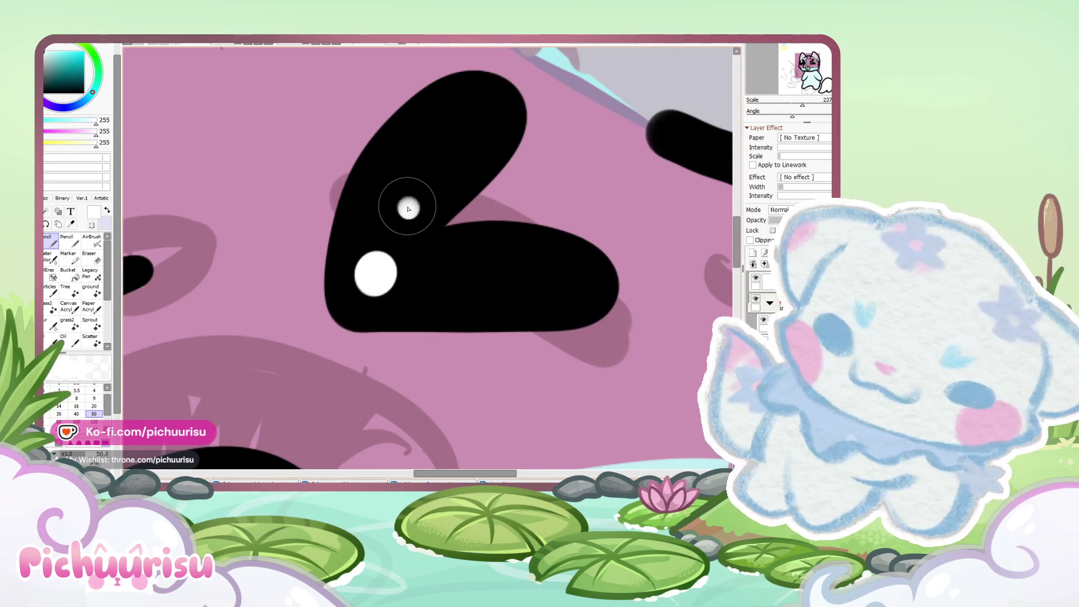
pyautogui.click(409, 211)
pyautogui.scroll(-8, 409, 211)
pyautogui.scroll(6, 330, 241)
pyautogui.moveTo(334, 242); pyautogui.dragTo(338, 244)
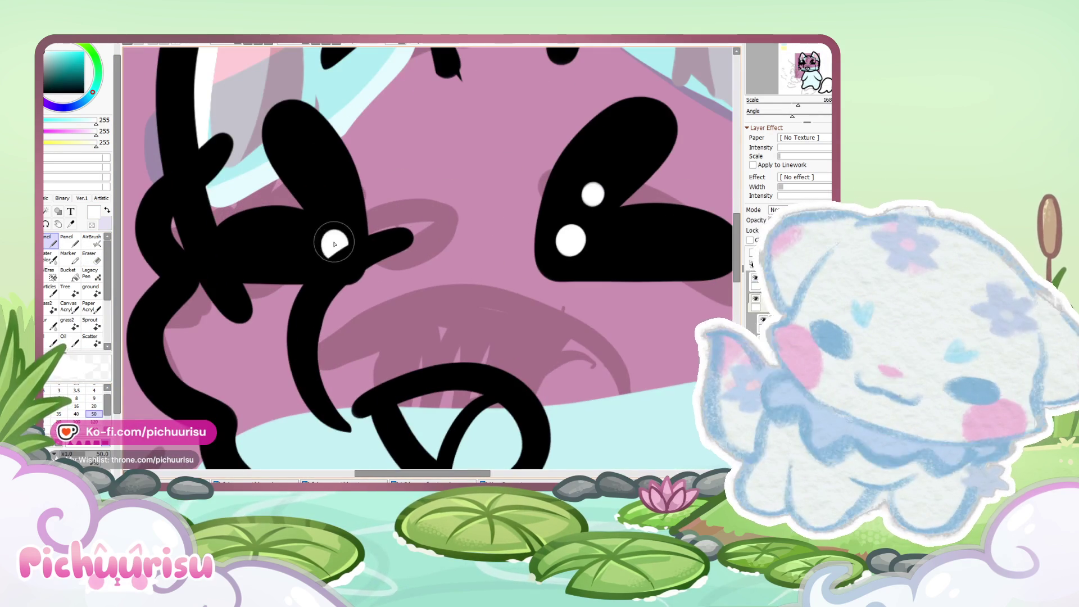
pyautogui.scroll(-4, 304, 235)
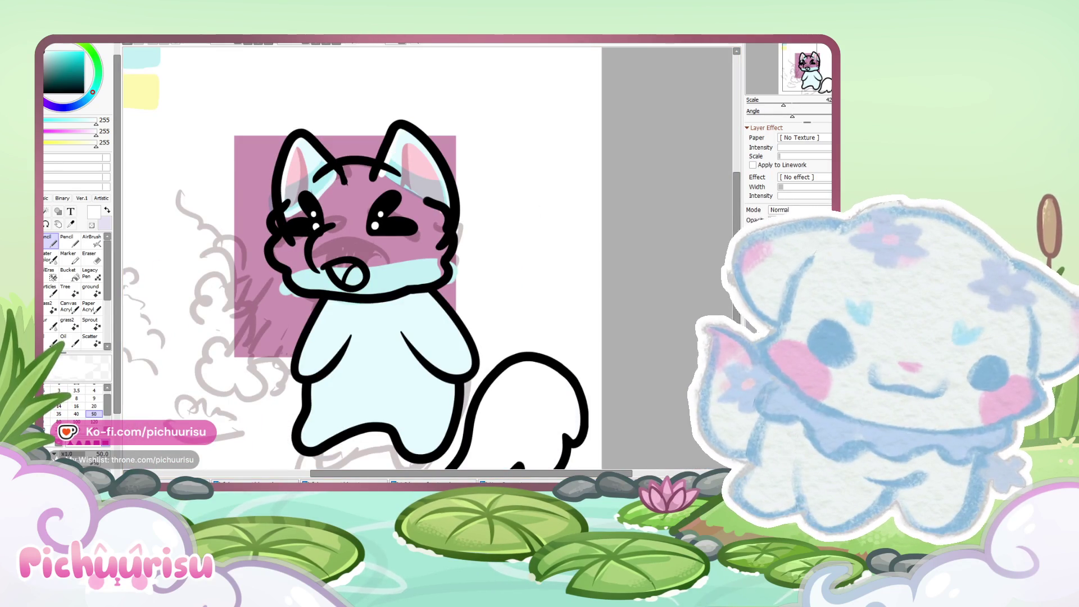
pyautogui.scroll(4, 382, 214)
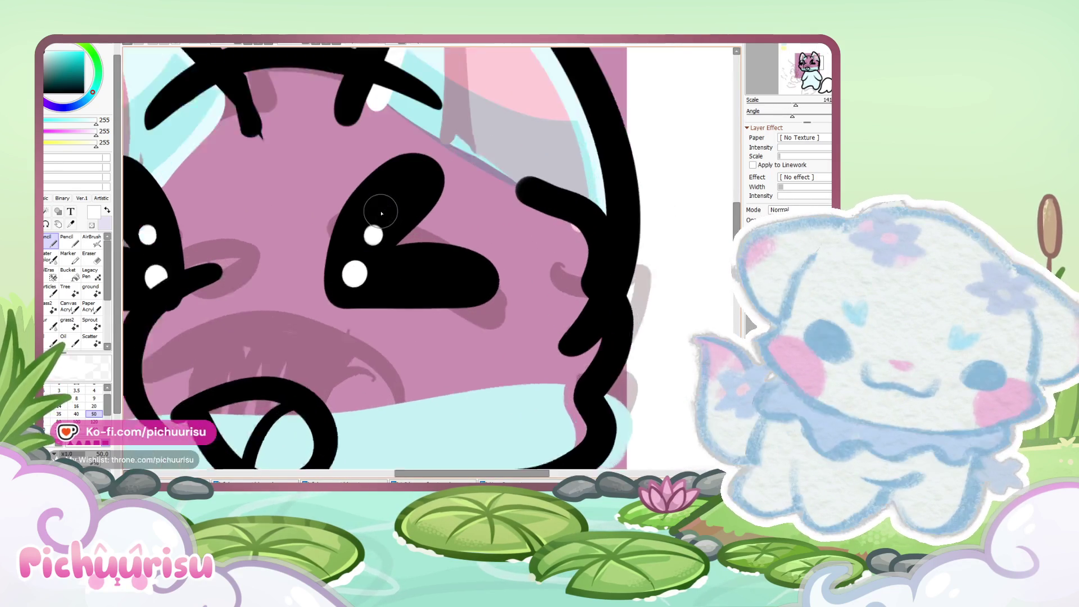
# Step: Undo the left-eye highlights and redo them as two white dots with a size 35 brush
pyautogui.hotkey('ctrl', 'z')
pyautogui.hotkey('ctrl', 'z')
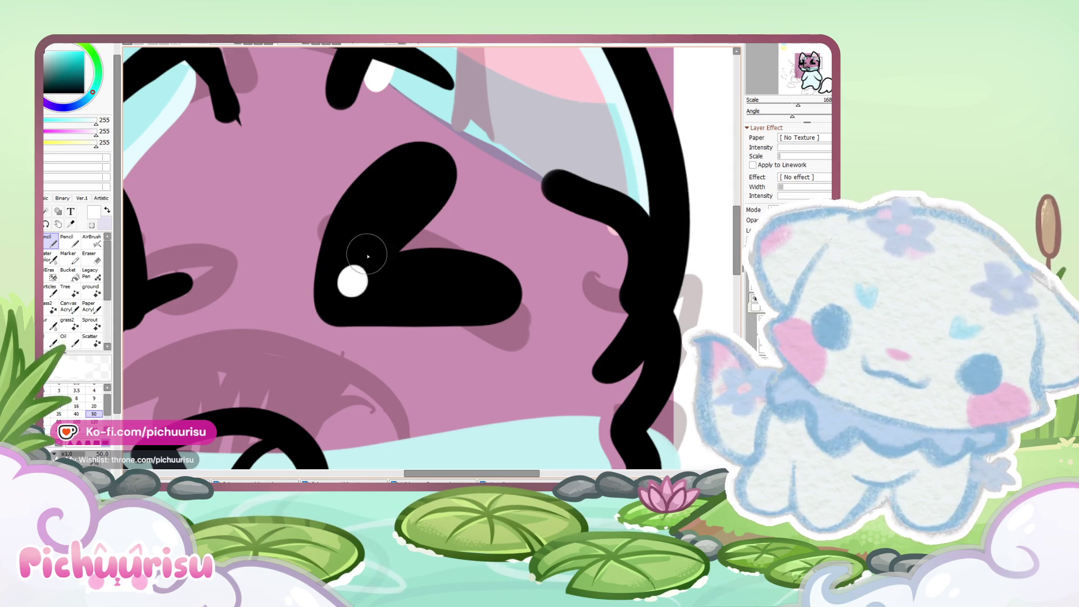
pyautogui.scroll(-8, 366, 260)
pyautogui.scroll(7, 351, 238)
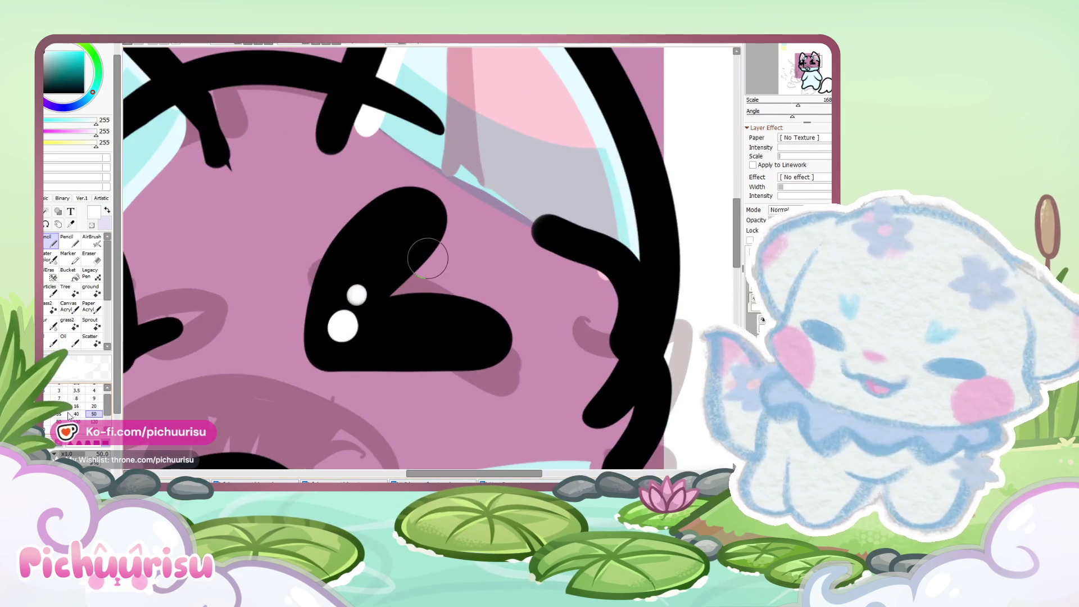
pyautogui.click(58, 414)
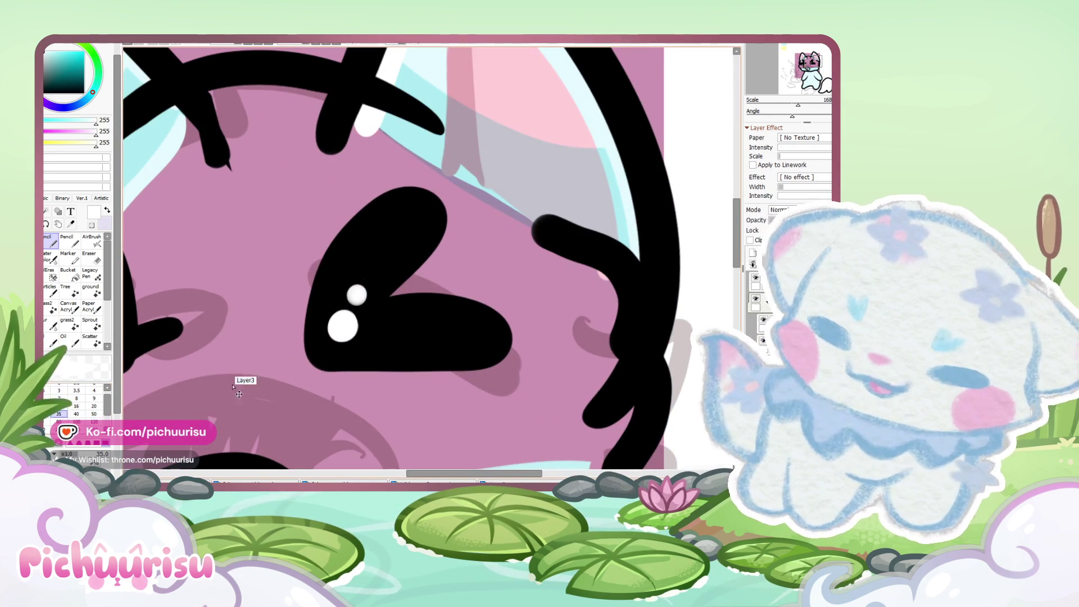
pyautogui.moveTo(360, 294); pyautogui.dragTo(336, 324)
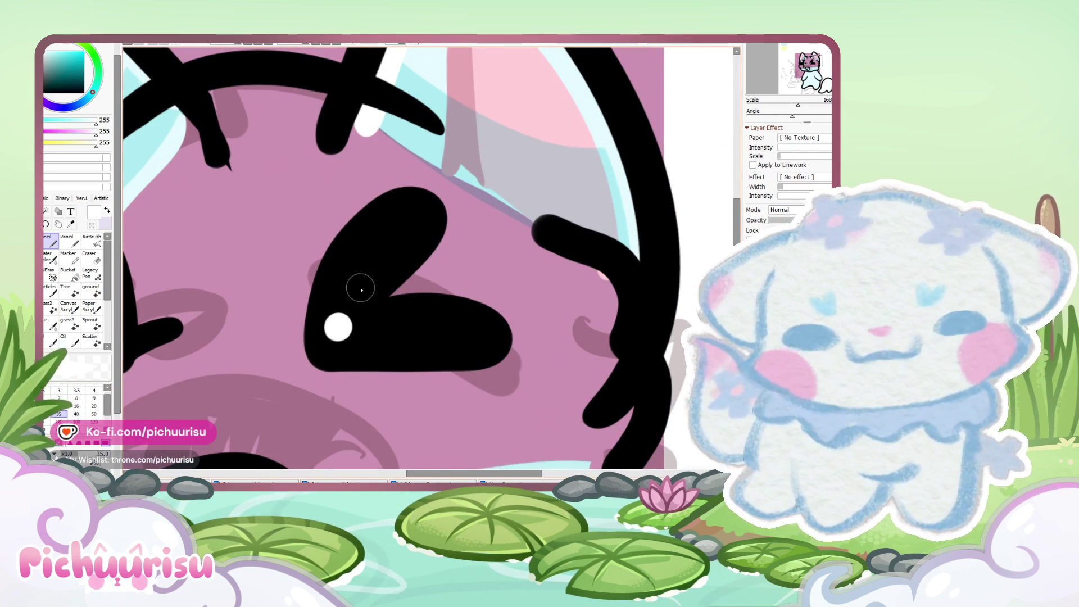
pyautogui.scroll(-4, 361, 293)
pyautogui.scroll(5, 282, 254)
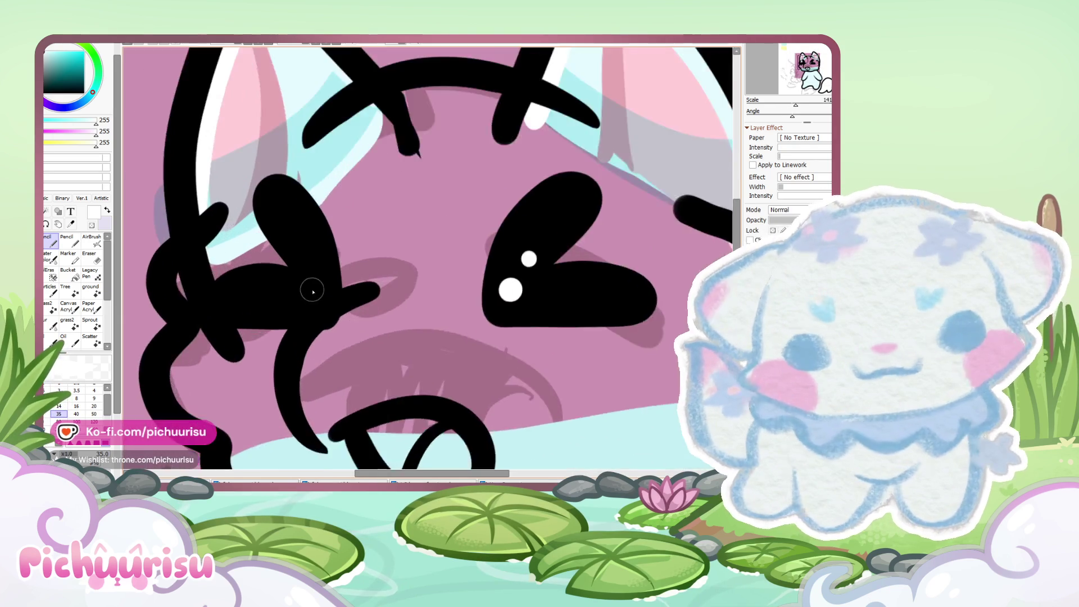
pyautogui.click(315, 296)
pyautogui.click(303, 238)
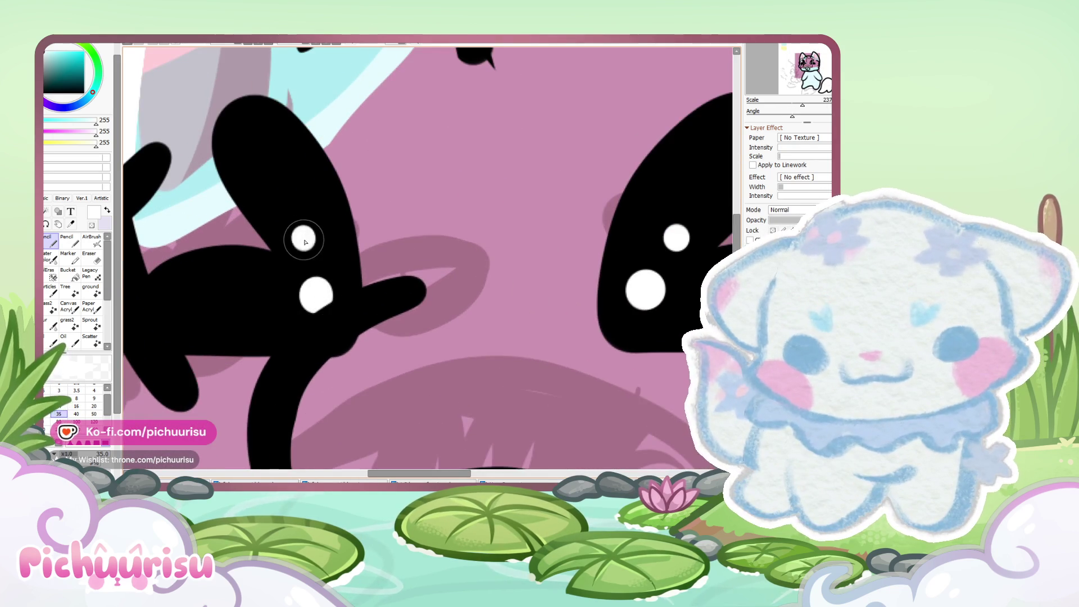
pyautogui.scroll(-4, 255, 261)
# Step: Pick the cat's pale blue, lighten it slightly, and set the brush size to 120
pyautogui.keyDown('alt'); pyautogui.click(275, 198); pyautogui.keyUp('alt')
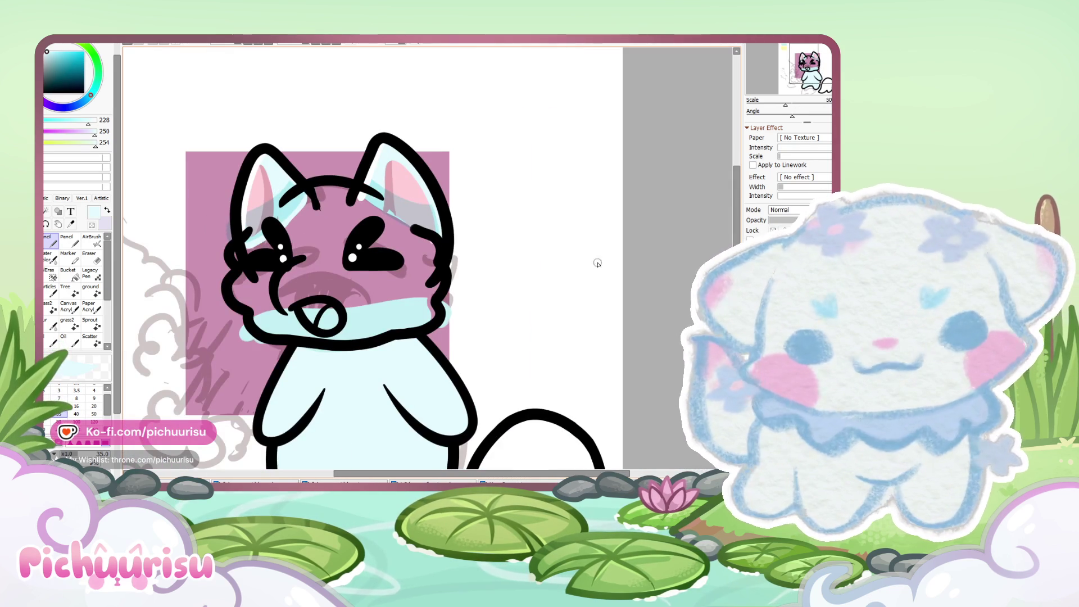
pyautogui.click(91, 92)
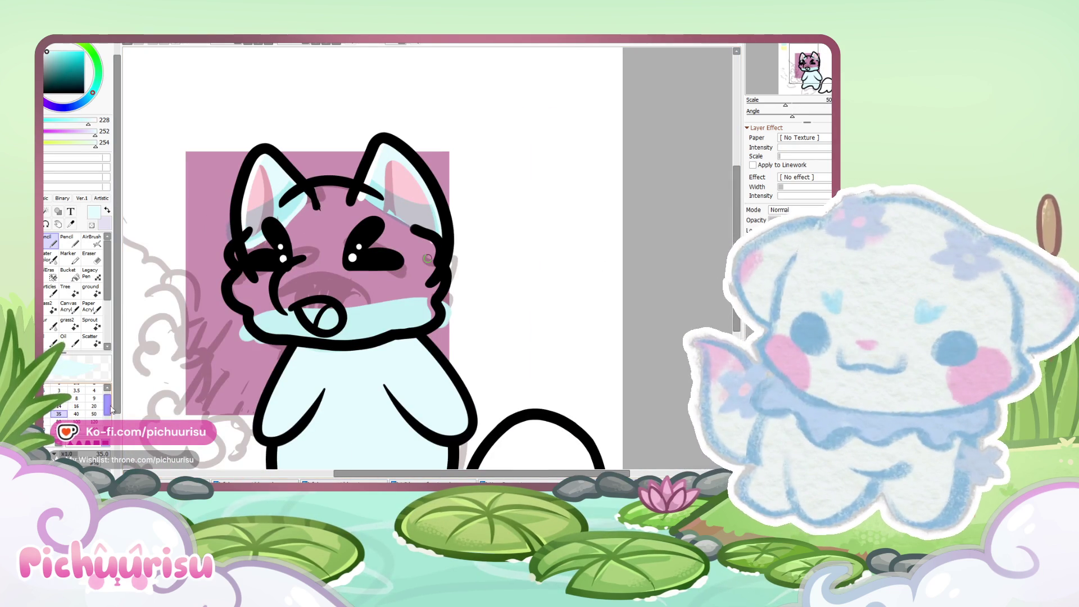
pyautogui.click(94, 422)
pyautogui.scroll(2, 291, 238)
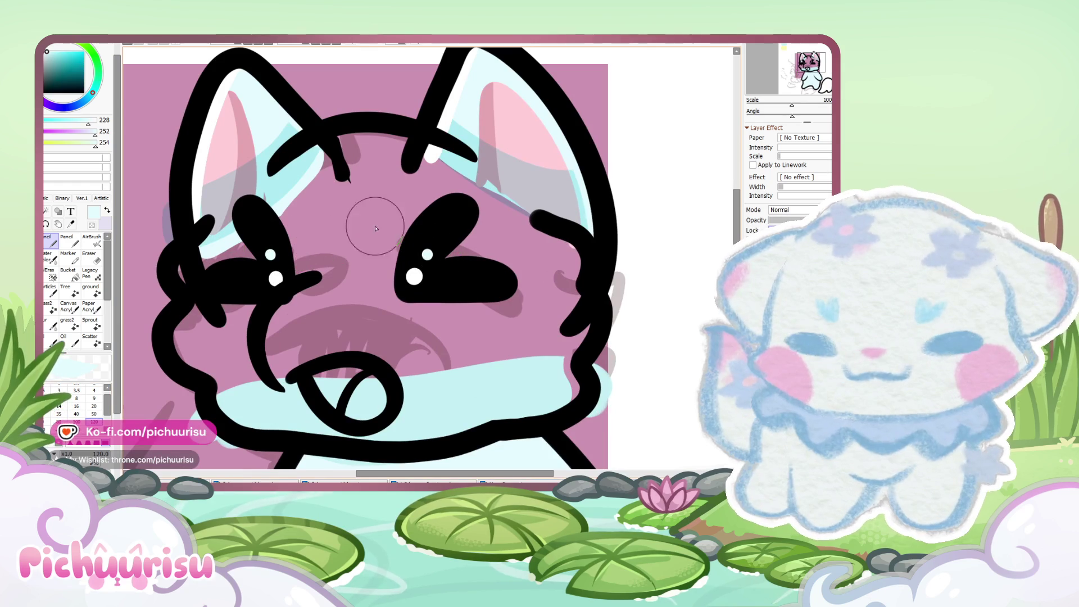
# Step: Choose a saturated cyan and the AirBrush at size 350, and spray a glow over the eyes
pyautogui.click(96, 88)
pyautogui.click(57, 51)
pyautogui.click(92, 241)
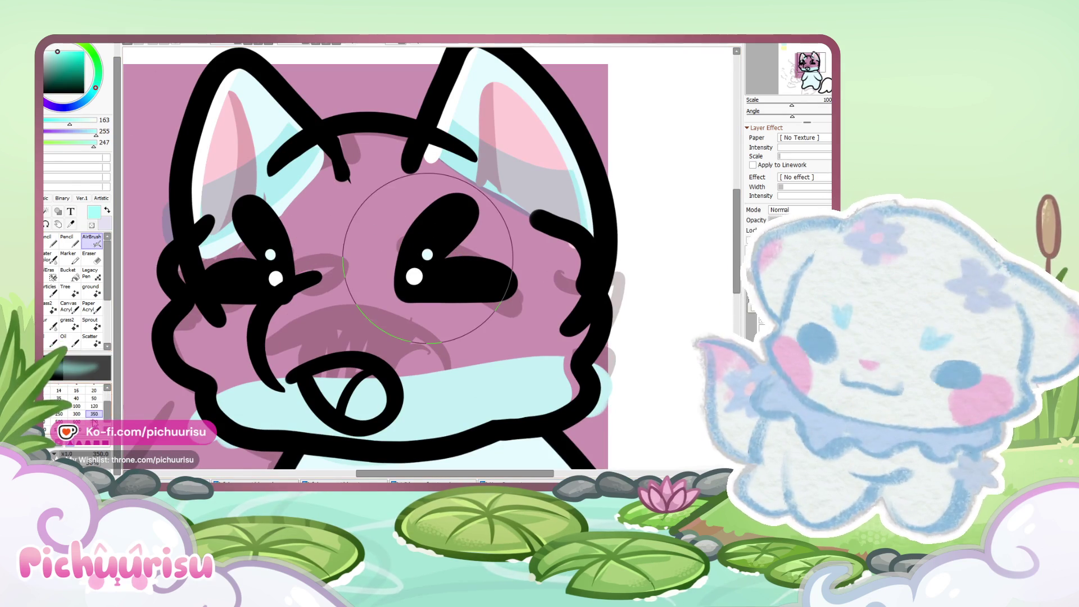
pyautogui.moveTo(442, 249)
pyautogui.mouseDown()
pyautogui.moveTo(422, 270)
pyautogui.moveTo(436, 263)
pyautogui.moveTo(428, 253)
pyautogui.moveTo(271, 243)
pyautogui.mouseUp()
pyautogui.scroll(-3, 271, 243)
pyautogui.scroll(2, 197, 281)
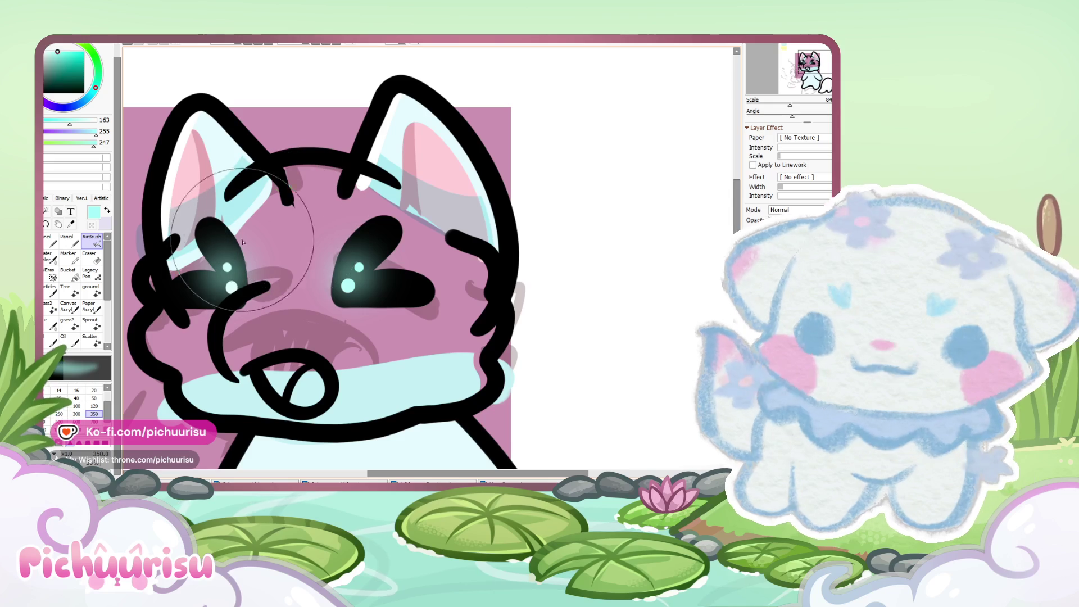
# Step: Redo the teal glow over each eye with the airbrush reduced to size 450
pyautogui.click(94, 421)
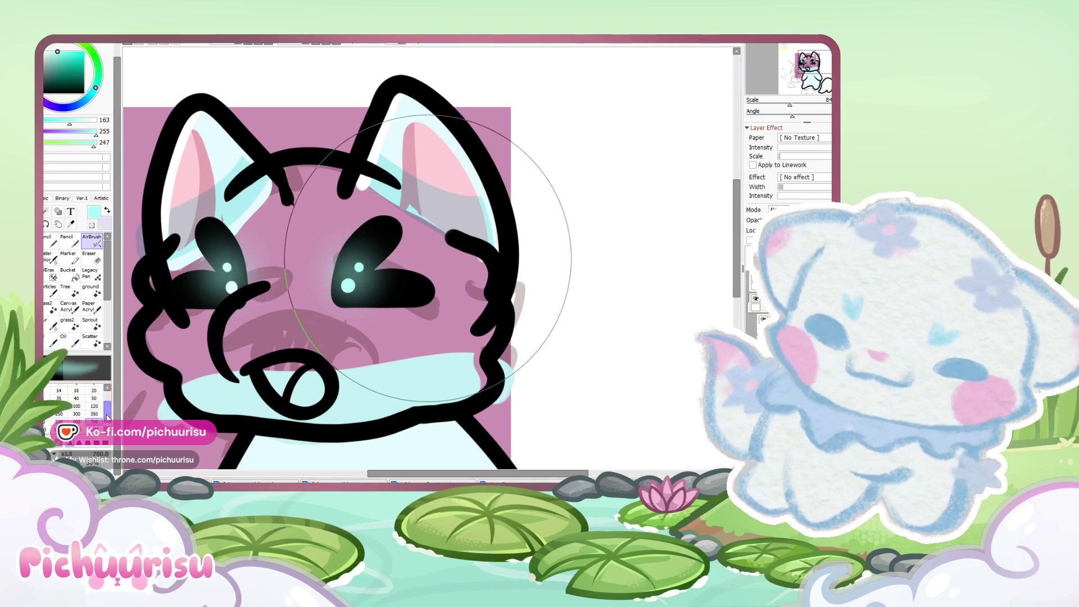
pyautogui.hotkey('ctrl', 'z')
pyautogui.hotkey('ctrl', 'z')
pyautogui.moveTo(368, 251)
pyautogui.mouseDown()
pyautogui.moveTo(393, 270)
pyautogui.moveTo(281, 258)
pyautogui.moveTo(224, 277)
pyautogui.mouseUp()
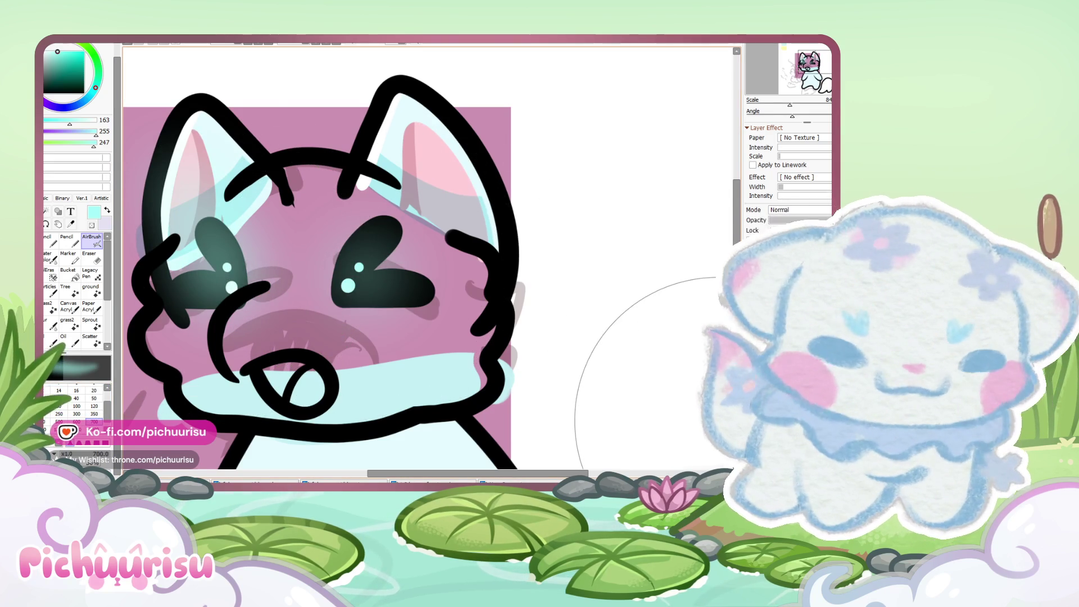
pyautogui.hotkey('ctrl', 'z')
pyautogui.hotkey('ctrl', 'z')
pyautogui.click(58, 421)
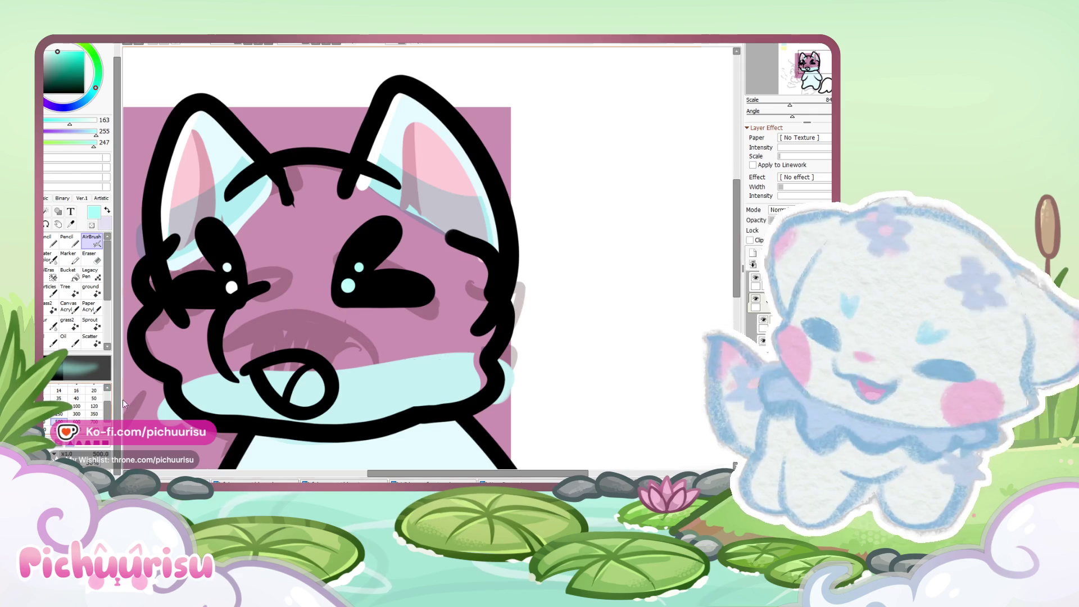
pyautogui.press('[')
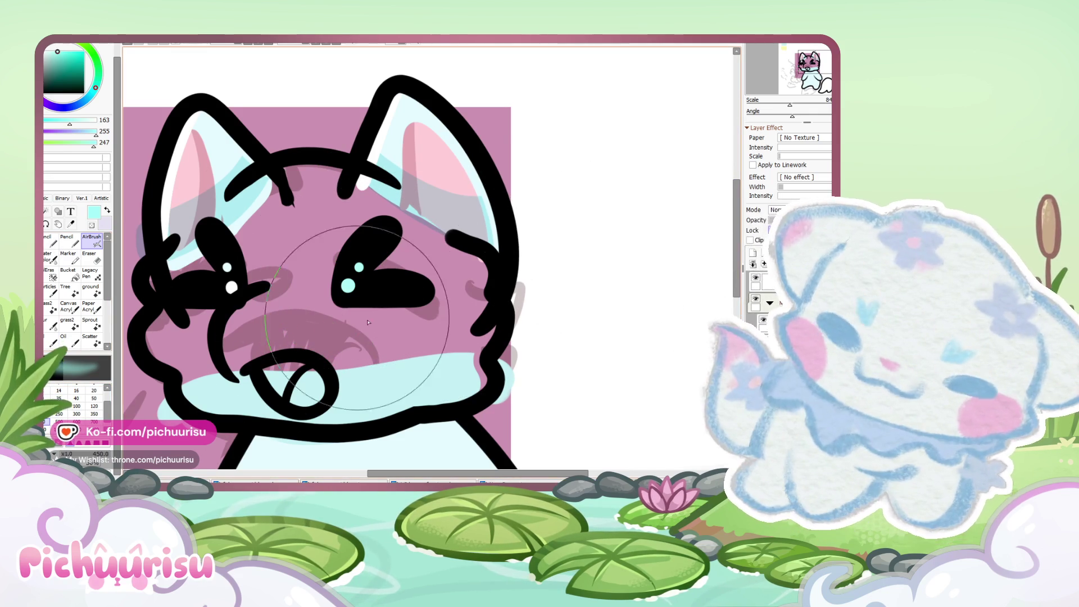
pyautogui.moveTo(368, 264); pyautogui.dragTo(376, 273)
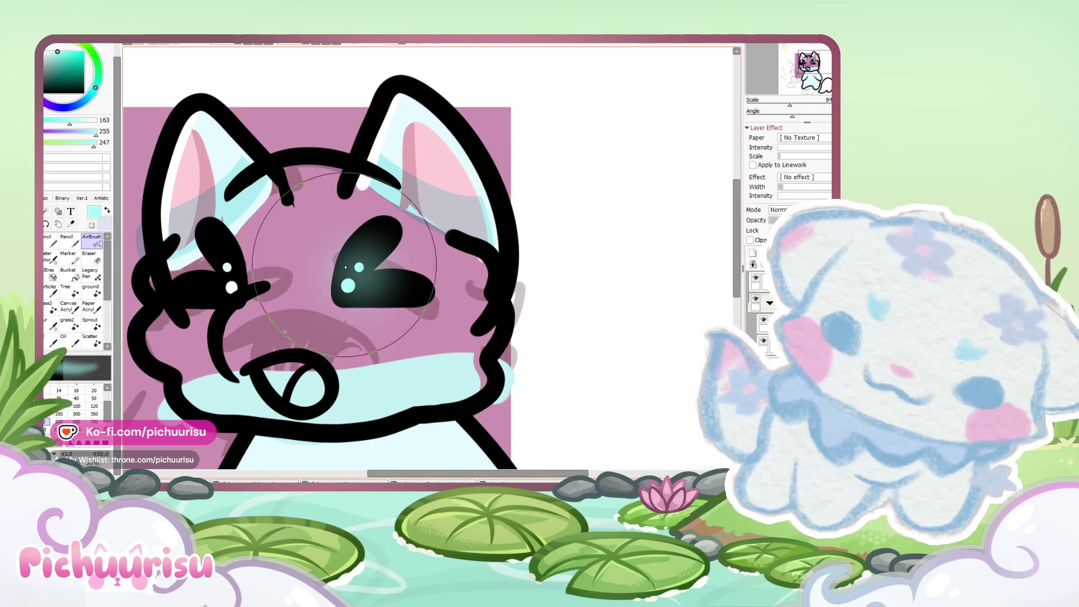
pyautogui.moveTo(214, 264); pyautogui.dragTo(220, 274)
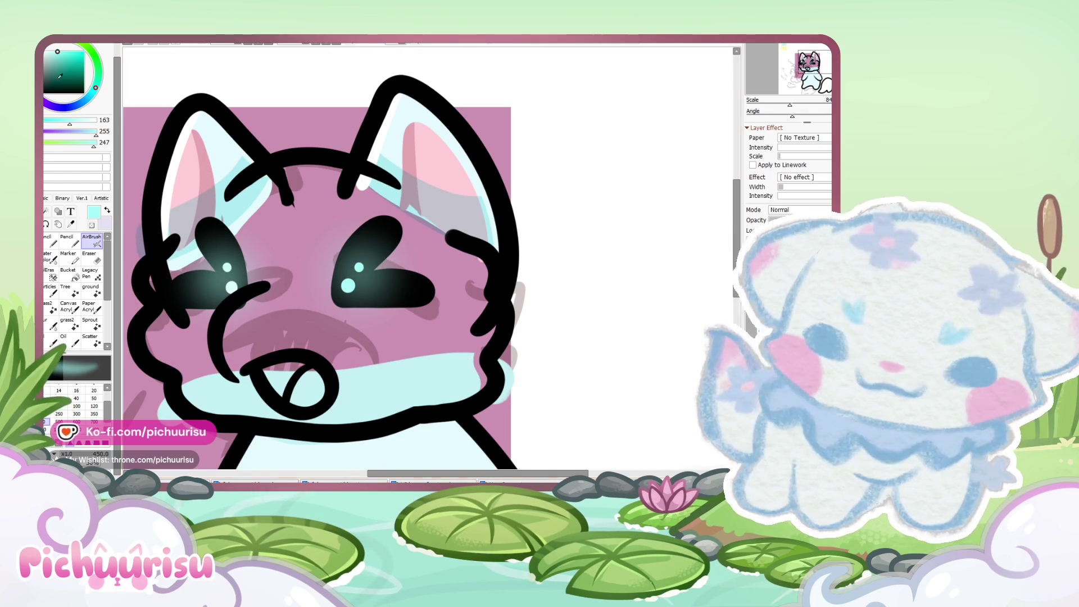
# Step: Switch to white and the hard Pencil for small details
pyautogui.keyDown('alt'); pyautogui.click(553, 321); pyautogui.keyUp('alt')
pyautogui.press('n')
pyautogui.scroll(2, 235, 246)
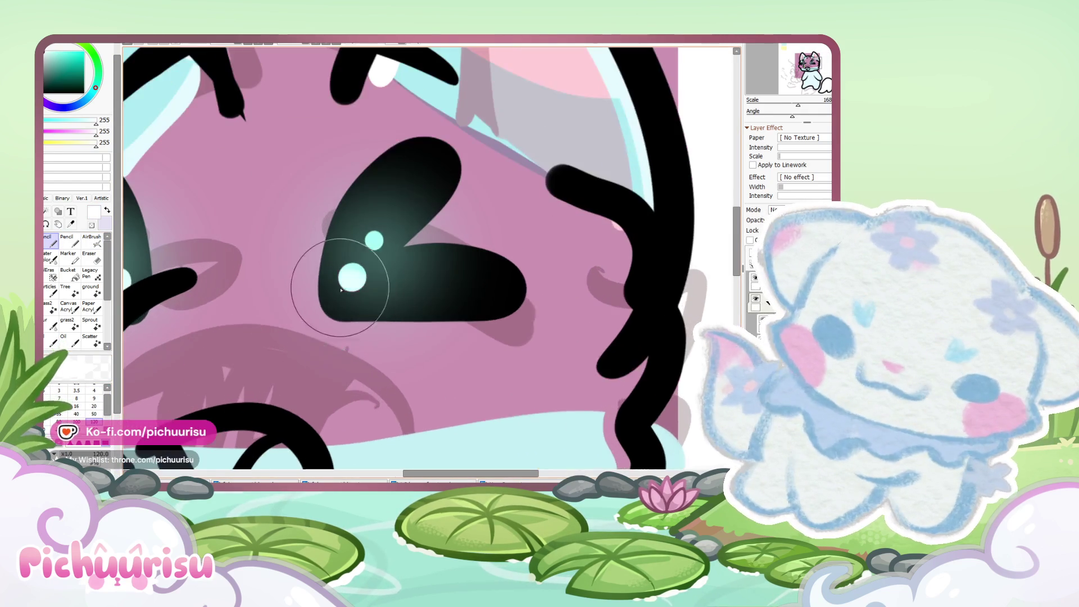
pyautogui.scroll(-6, 313, 289)
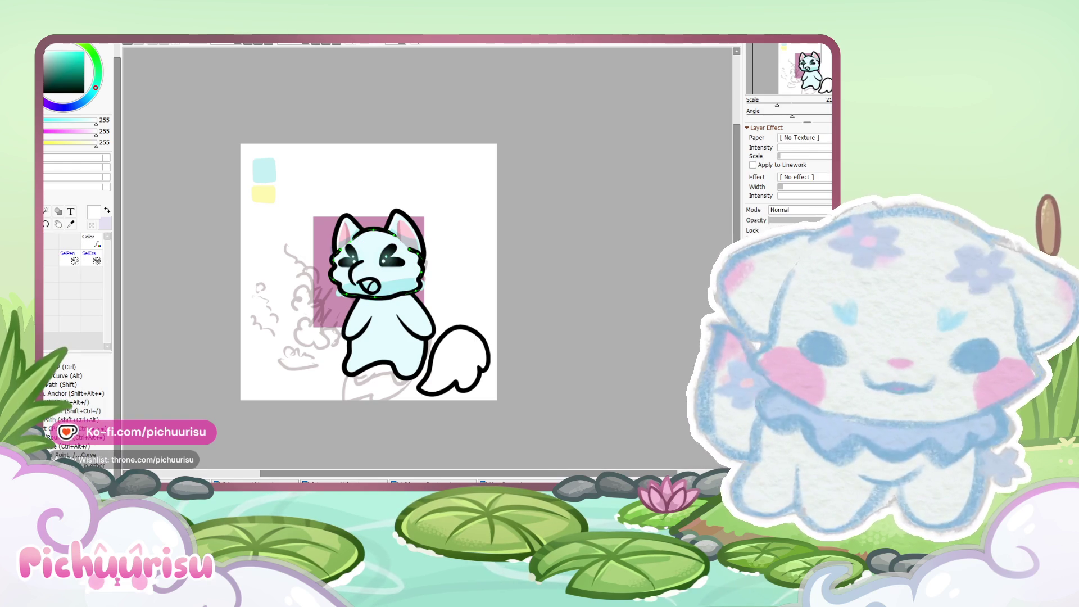
# Step: Briefly hide the cat's face layer to check underneath, then restore it
pyautogui.press('Delete')
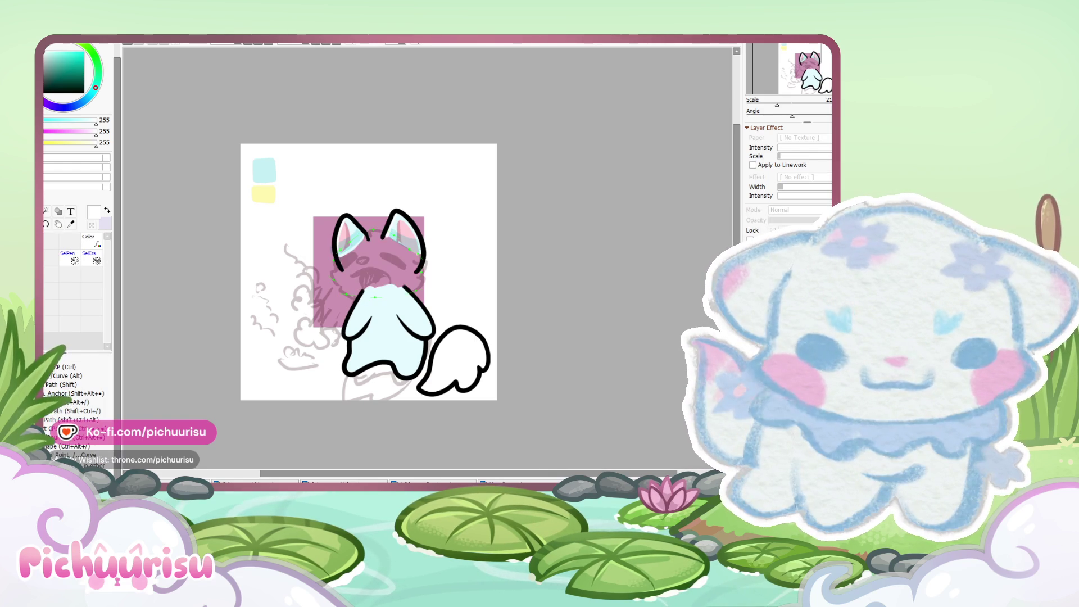
pyautogui.hotkey('ctrl', 'z')
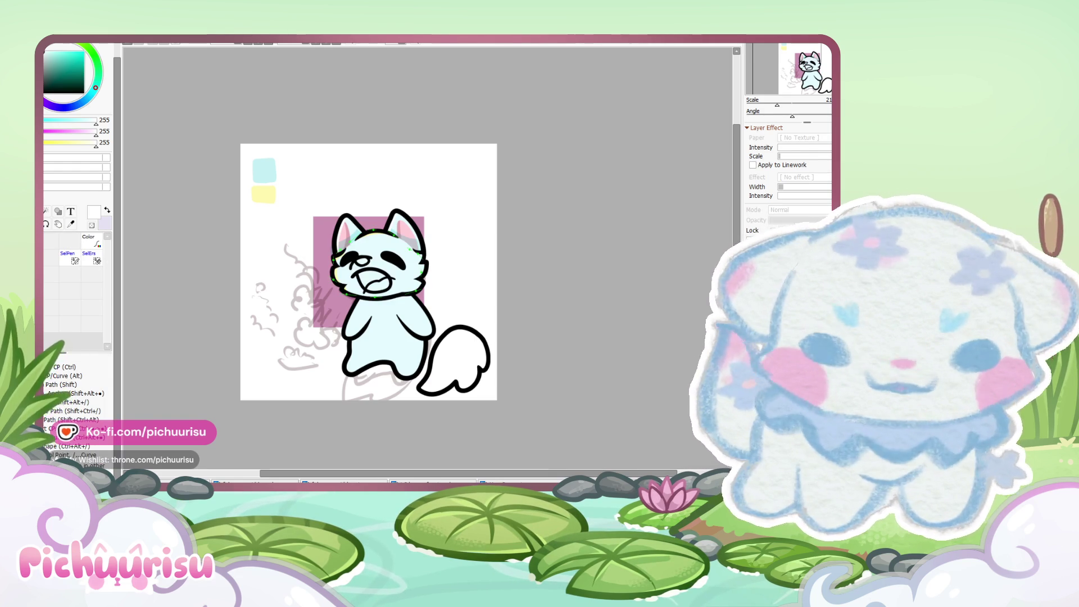
pyautogui.scroll(1, 575, 246)
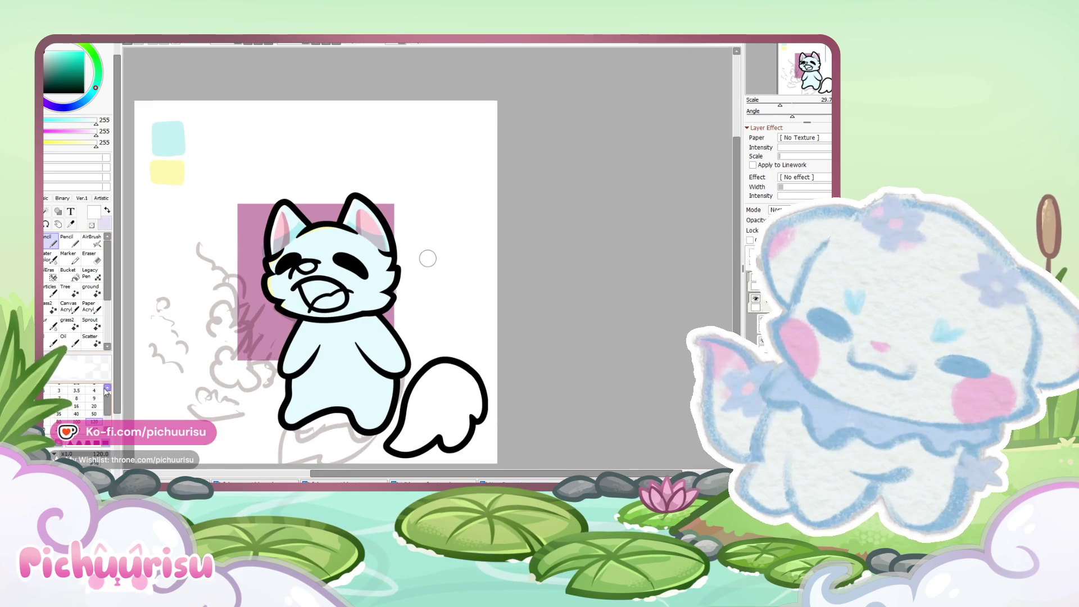
pyautogui.scroll(4, 429, 257)
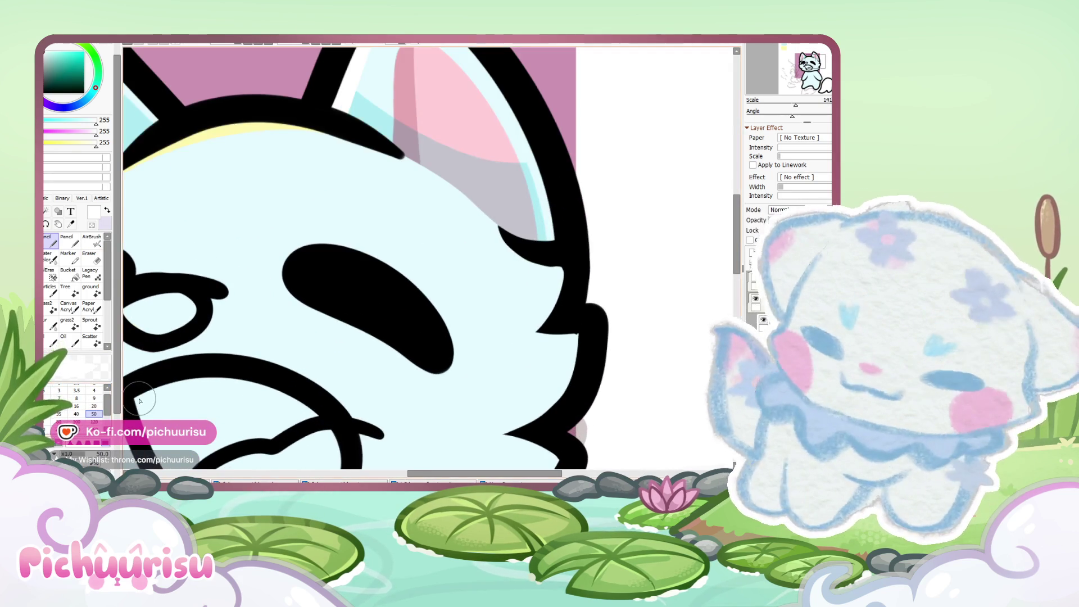
pyautogui.scroll(3, 337, 264)
# Step: Dab several white highlight dots into both of the cat's eyes
pyautogui.click(332, 285)
pyautogui.click(404, 317)
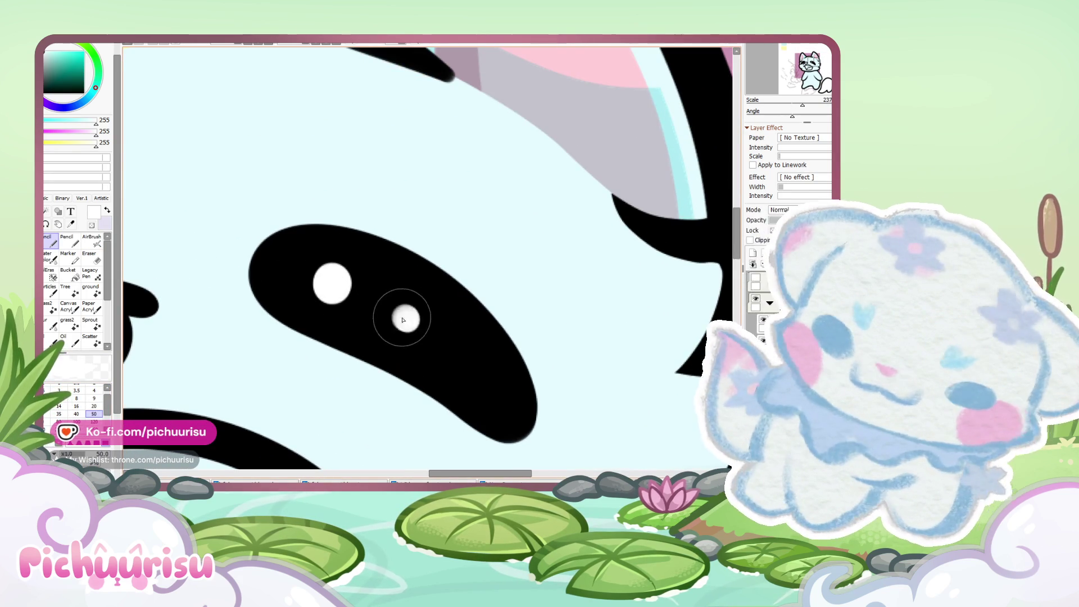
pyautogui.scroll(-4, 404, 318)
pyautogui.scroll(3, 316, 252)
pyautogui.scroll(1, 316, 251)
pyautogui.moveTo(317, 250); pyautogui.dragTo(328, 249)
pyautogui.click(279, 280)
pyautogui.scroll(-4, 280, 281)
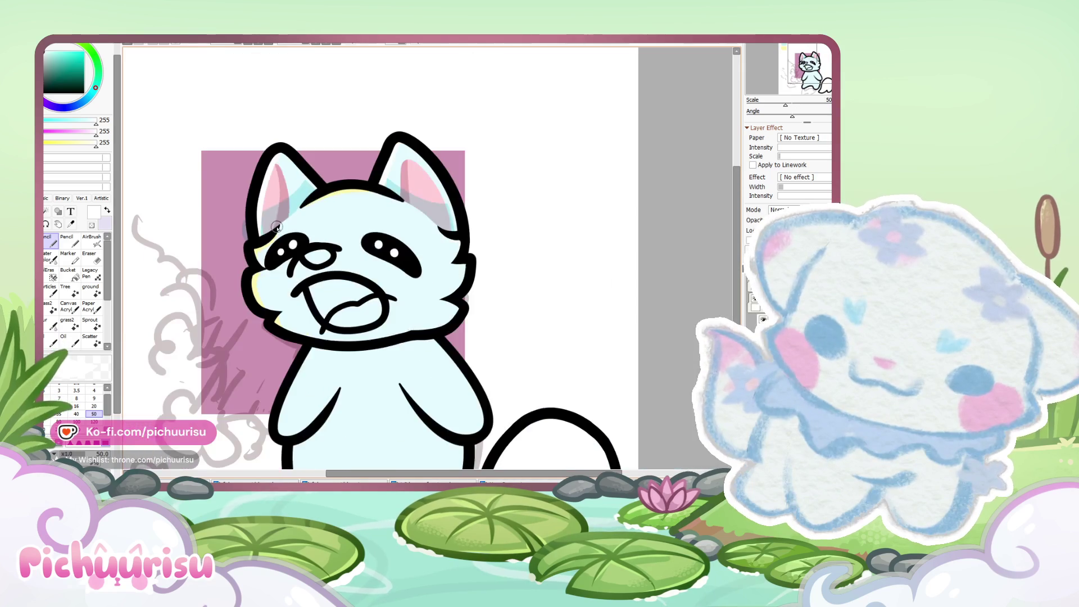
pyautogui.scroll(2, 321, 230)
pyautogui.scroll(3, 321, 230)
pyautogui.click(332, 246)
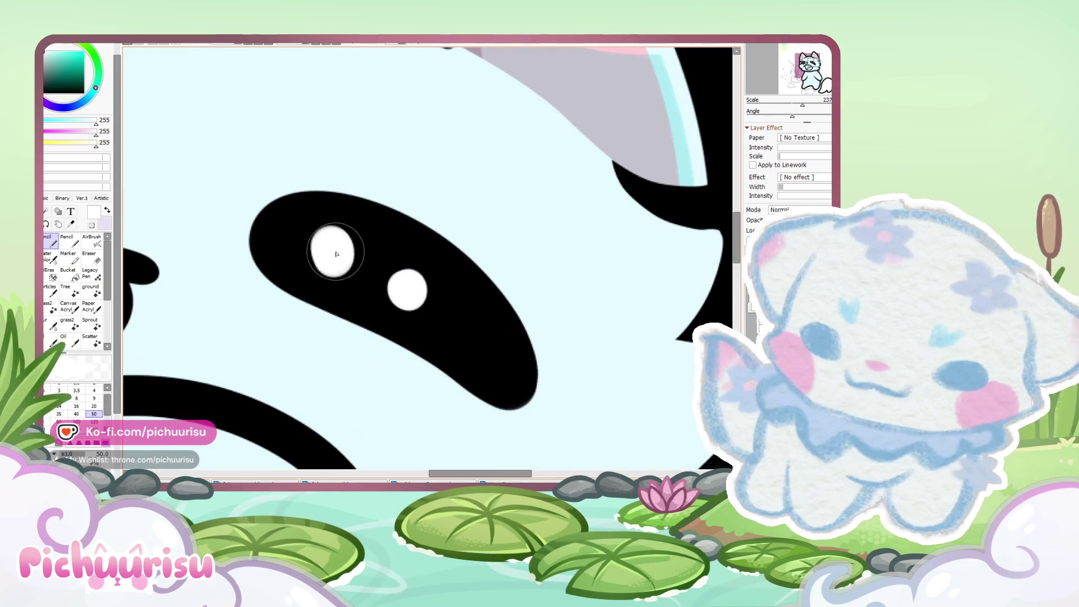
pyautogui.scroll(-5, 332, 245)
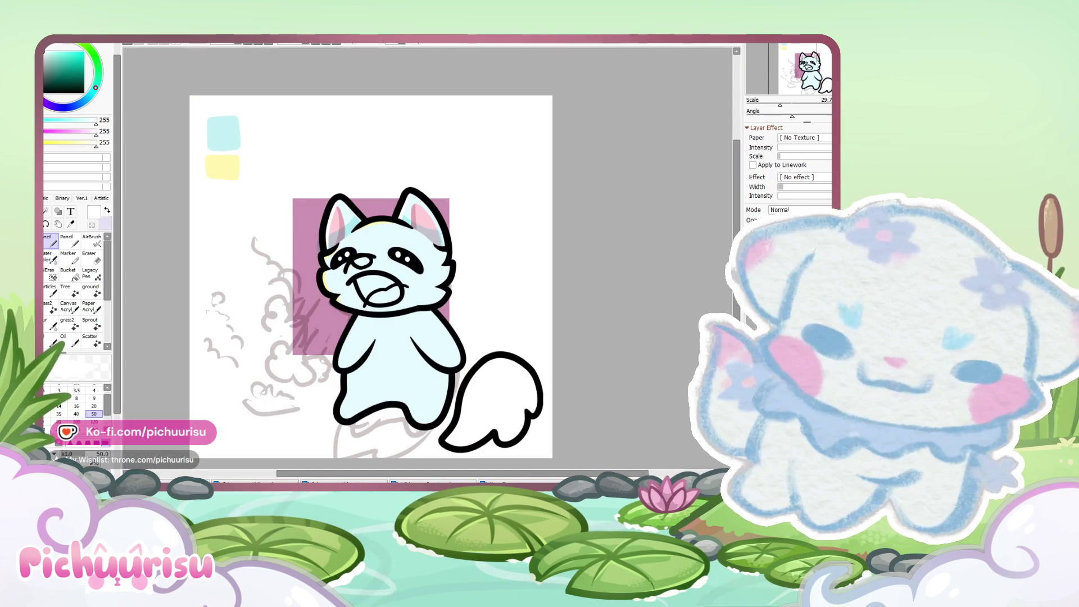
pyautogui.scroll(2, 555, 234)
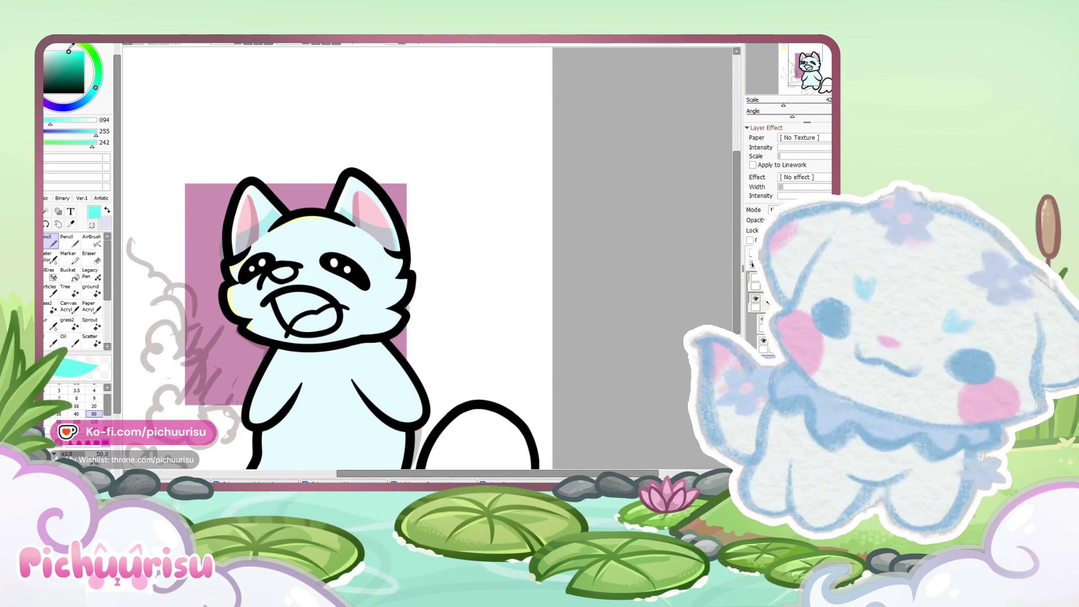
# Step: Pick a bright teal colour from the colour square
pyautogui.click(70, 51)
pyautogui.scroll(3, 232, 267)
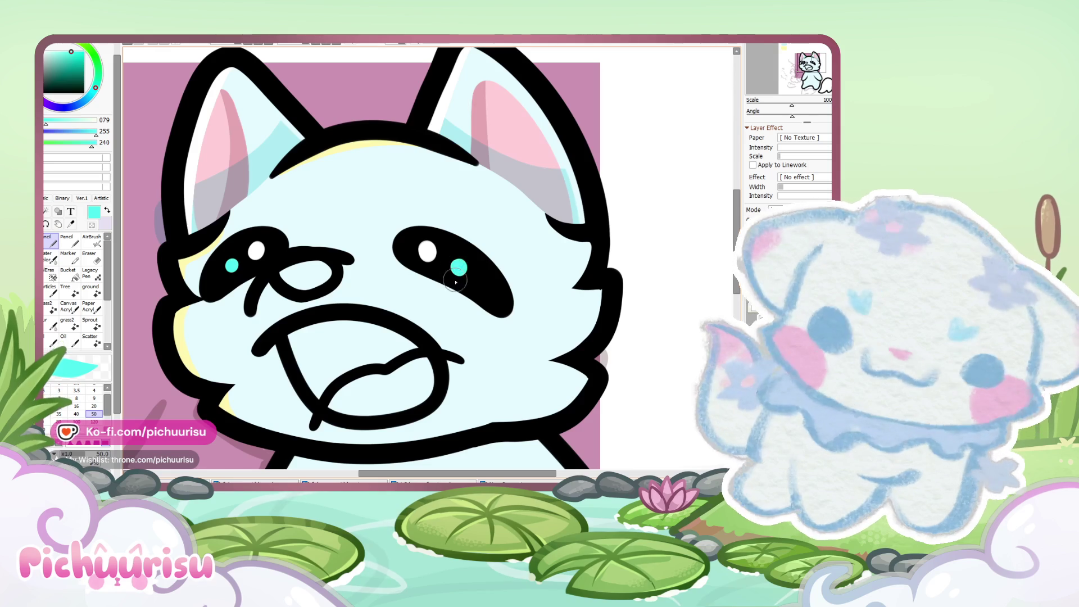
pyautogui.scroll(-5, 231, 265)
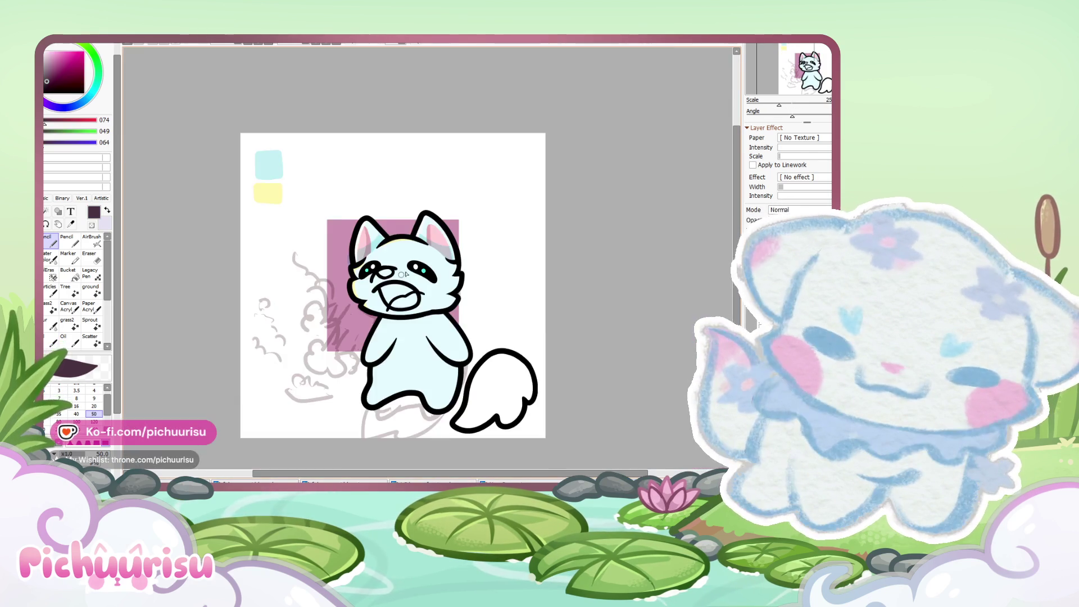
# Step: Fill the character's nose with dark purple
pyautogui.scroll(2, 403, 274)
pyautogui.moveTo(387, 264); pyautogui.dragTo(352, 267)
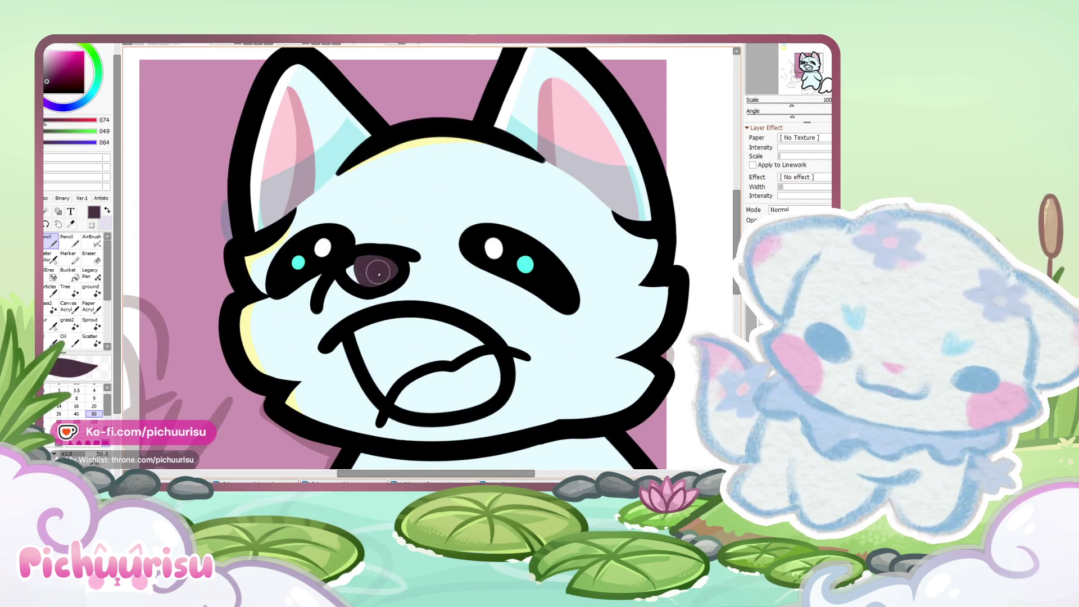
pyautogui.scroll(-3, 353, 267)
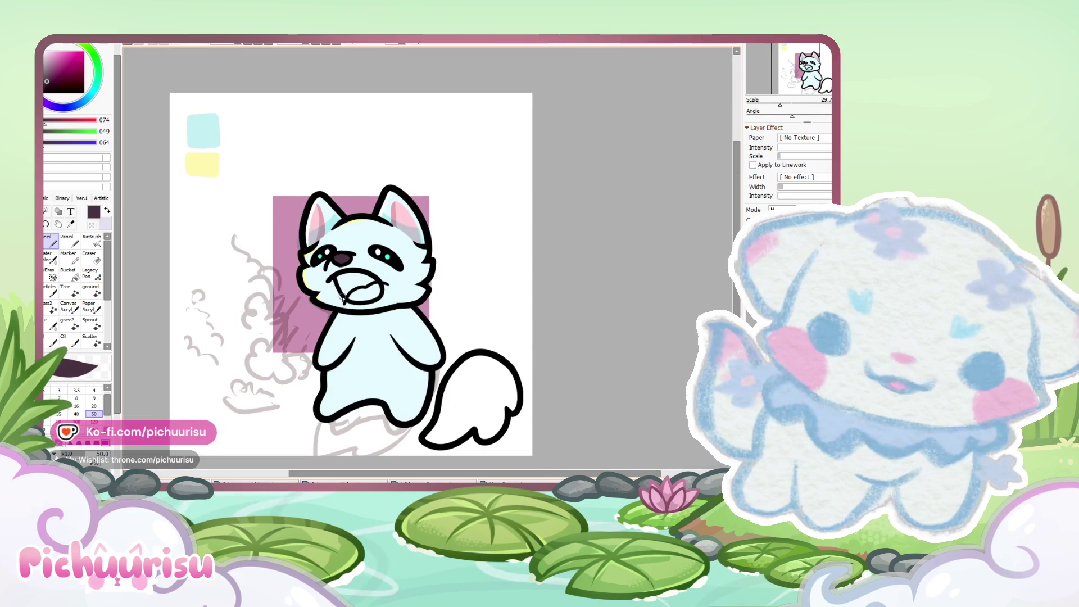
pyautogui.scroll(3, 343, 298)
pyautogui.scroll(-2, 343, 299)
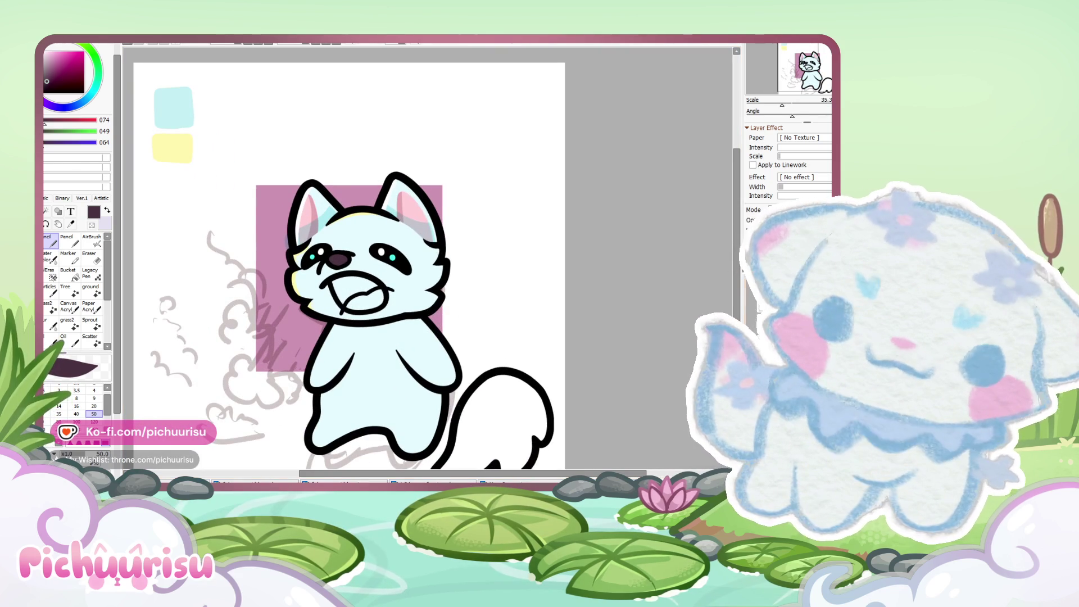
pyautogui.scroll(-2, 194, 109)
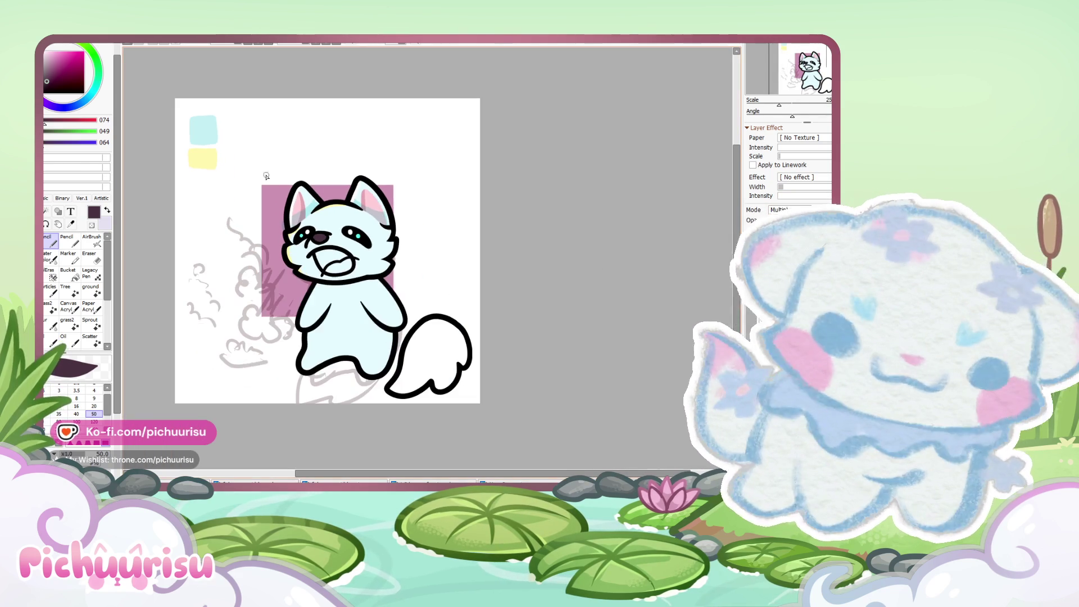
pyautogui.scroll(8, 312, 236)
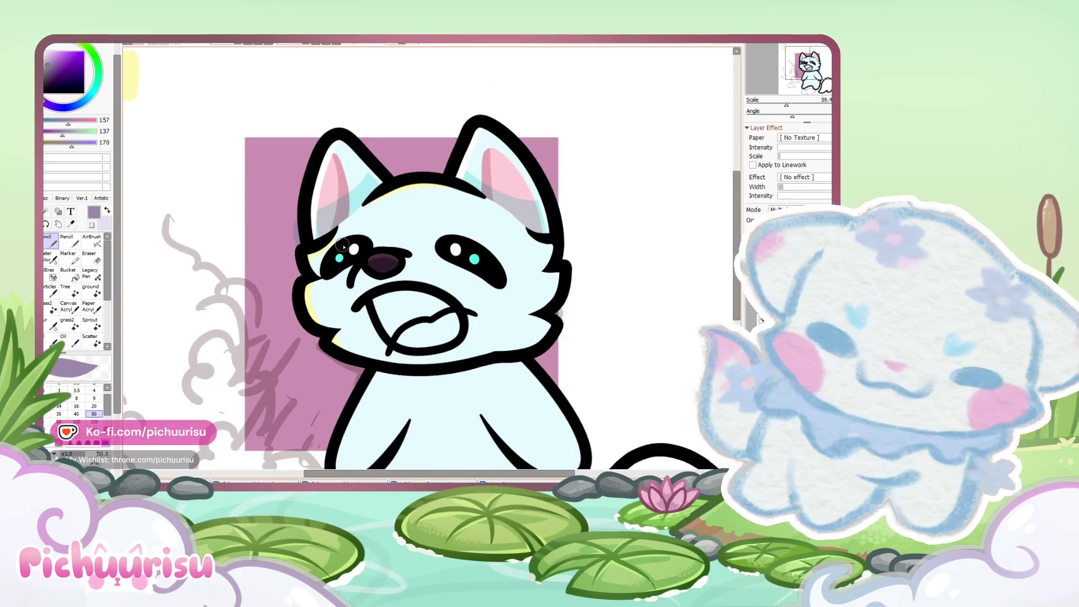
pyautogui.scroll(-4, 343, 298)
# Step: On the Shine-mode layer, paint a pale cream highlight across the nose
pyautogui.click(775, 298)
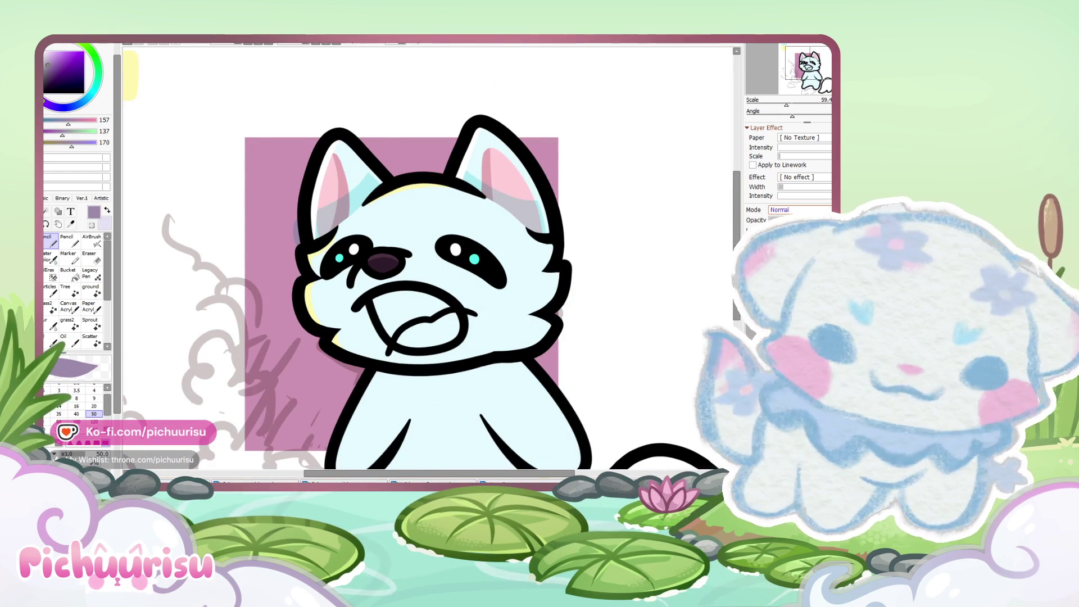
pyautogui.scroll(3, 315, 225)
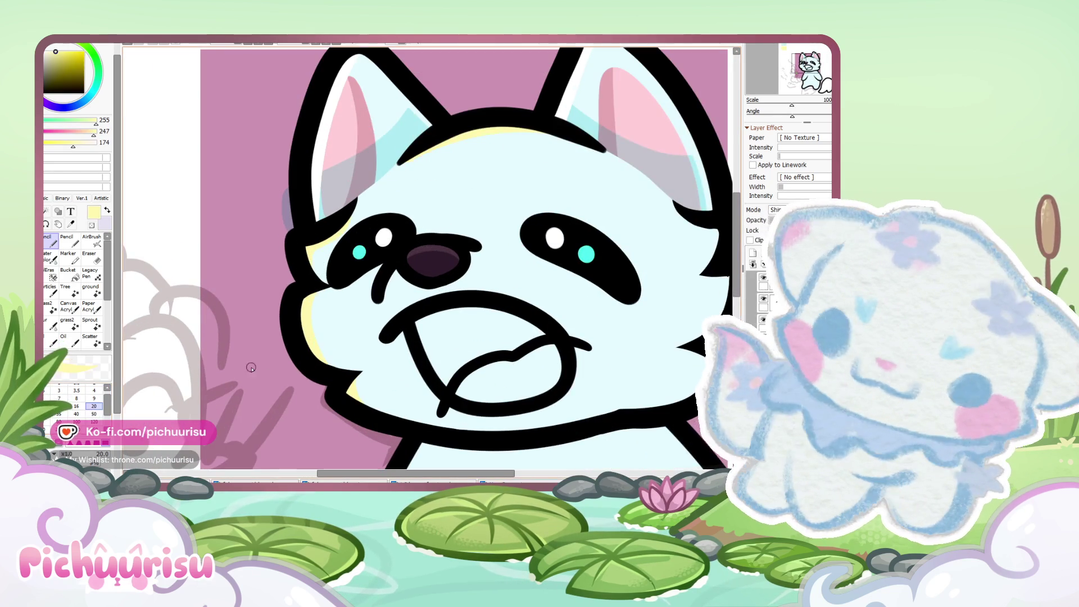
pyautogui.scroll(3, 400, 256)
pyautogui.scroll(4, 400, 255)
pyautogui.moveTo(398, 242); pyautogui.dragTo(494, 222)
pyautogui.scroll(-6, 335, 264)
pyautogui.scroll(8, 334, 264)
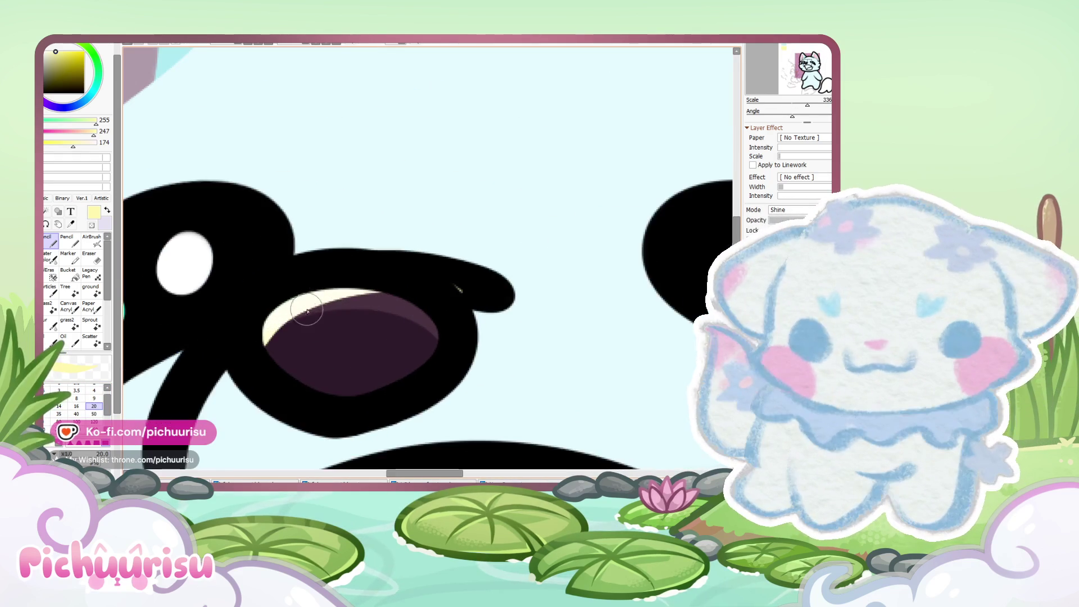
# Step: Try a small oval nose highlight instead, then repaint it as a long crescent along the nose top
pyautogui.hotkey('ctrl', 'z')
pyautogui.moveTo(328, 294); pyautogui.dragTo(314, 308)
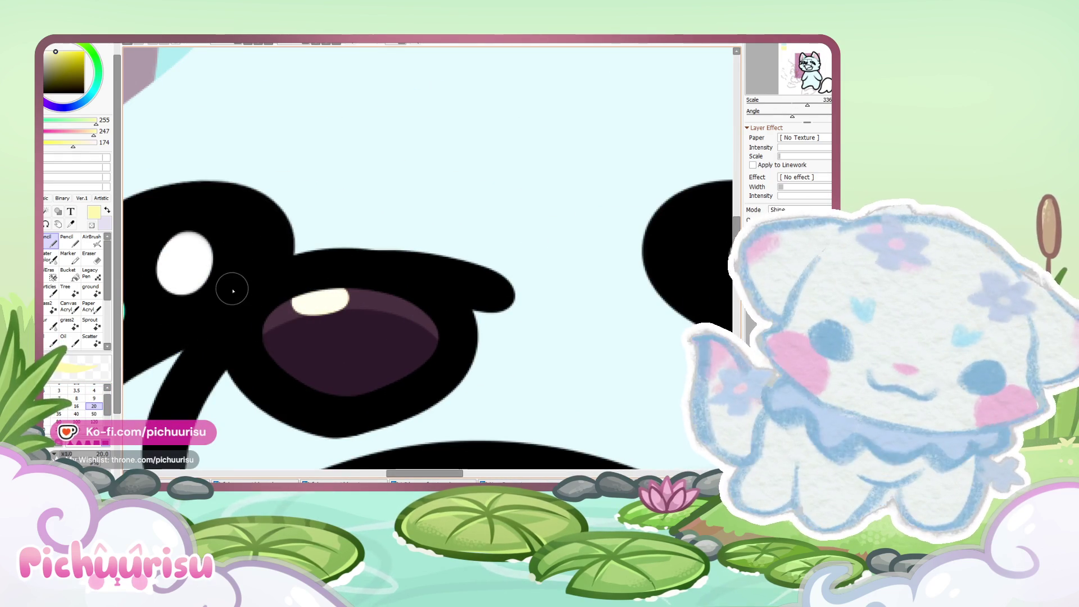
pyautogui.hotkey('ctrl', 'z')
pyautogui.moveTo(266, 340); pyautogui.dragTo(403, 297)
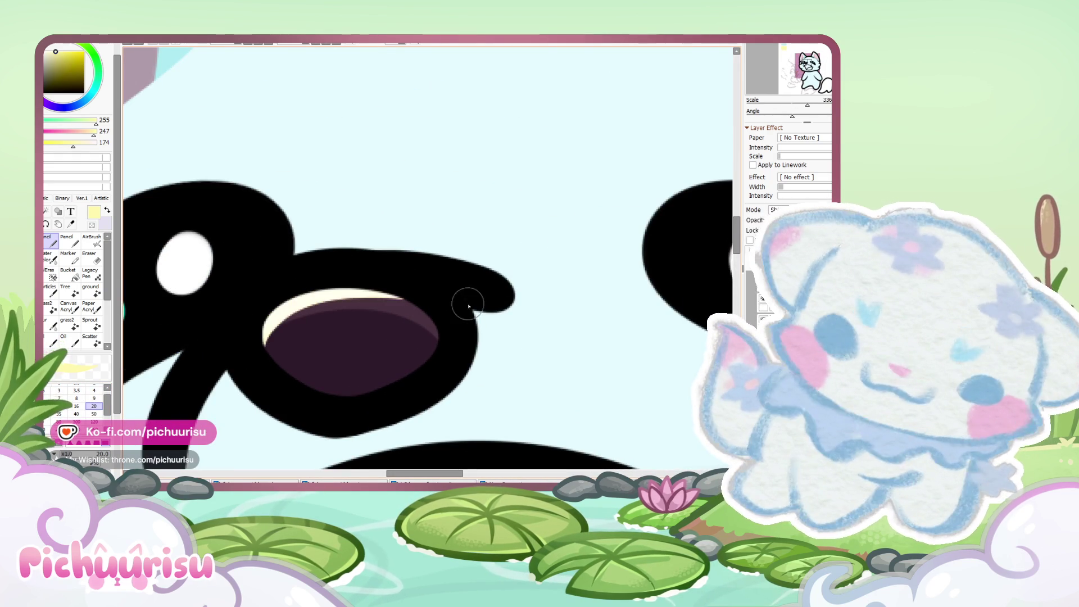
pyautogui.scroll(-8, 341, 287)
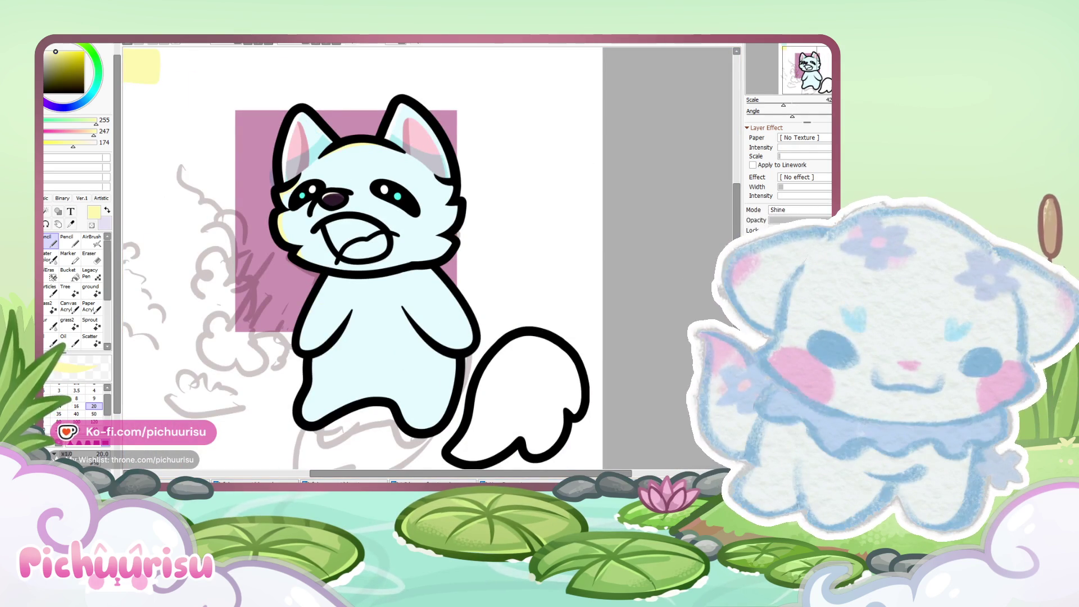
pyautogui.scroll(3, 386, 227)
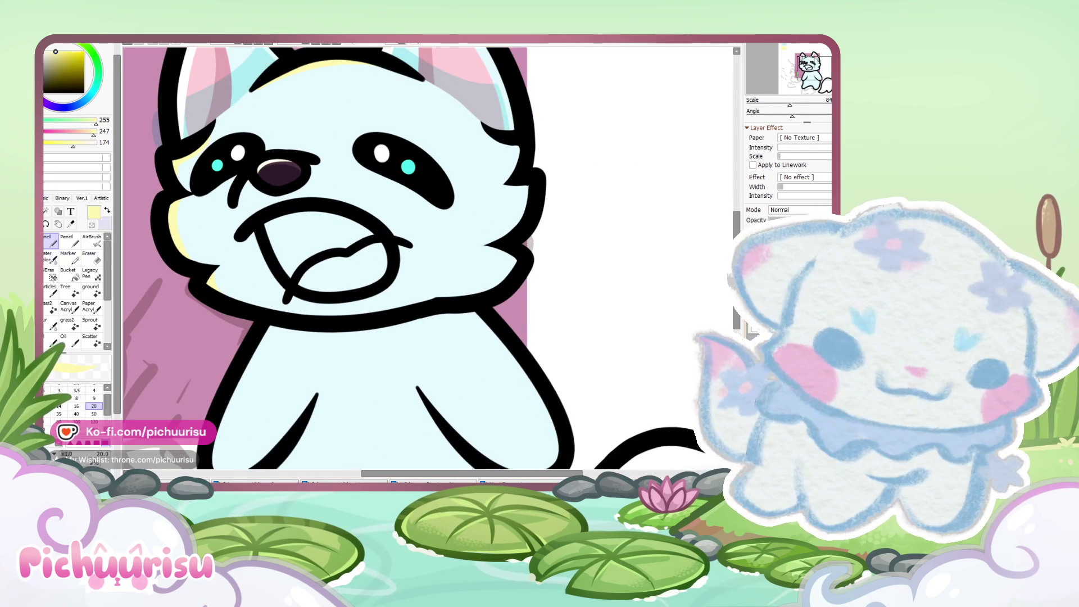
pyautogui.hotkey('ctrl', 'z')
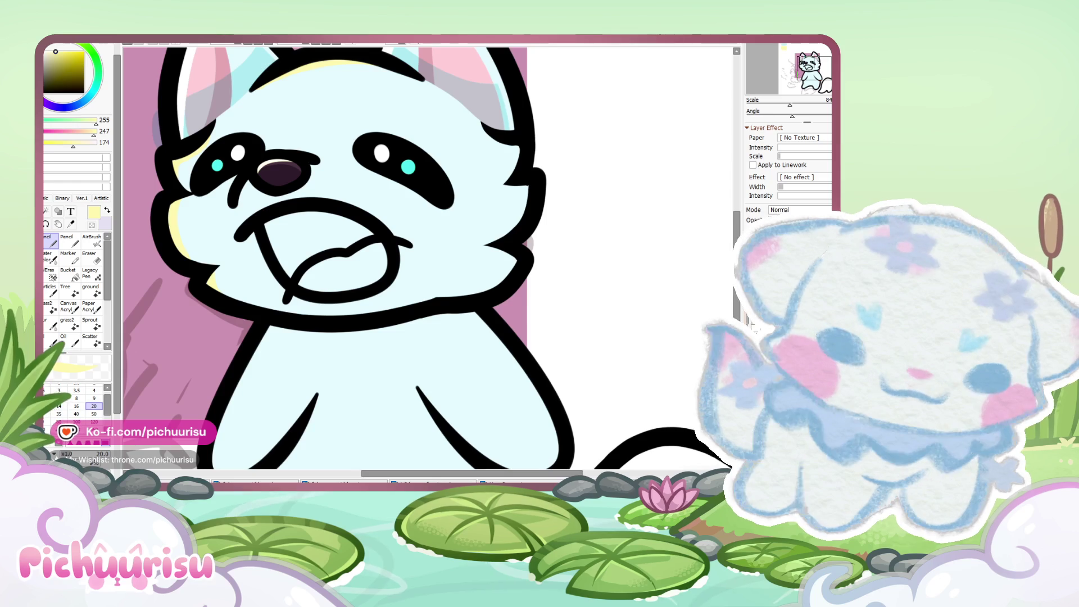
pyautogui.scroll(-3, 447, 203)
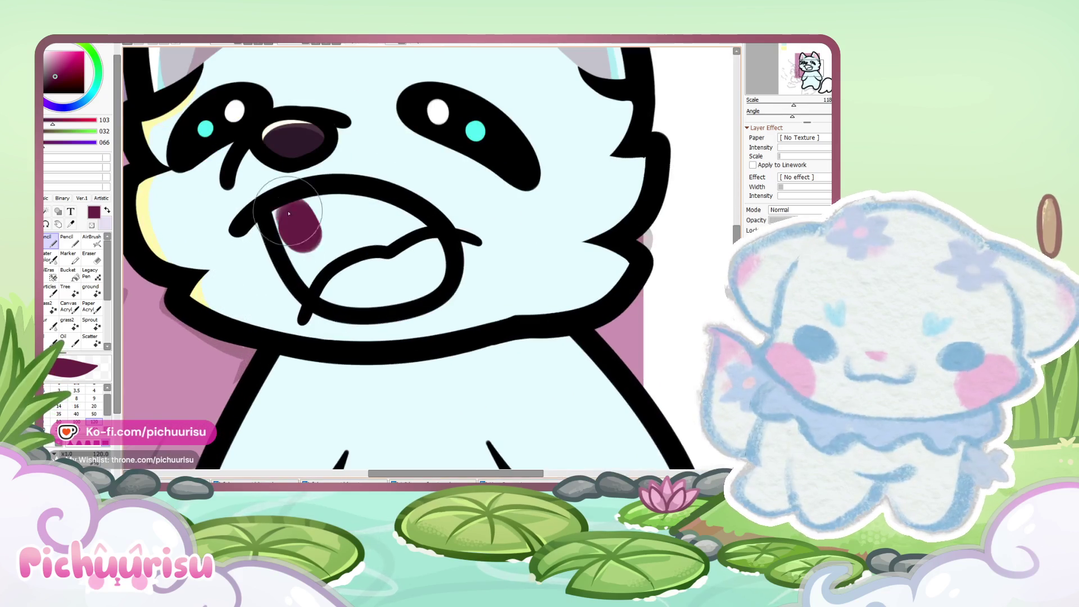
# Step: Paint the mouth interior dark purple, add a curved black tongue line, and zoom out
pyautogui.moveTo(288, 213)
pyautogui.mouseDown()
pyautogui.moveTo(277, 277)
pyautogui.moveTo(366, 212)
pyautogui.moveTo(360, 242)
pyautogui.mouseUp()
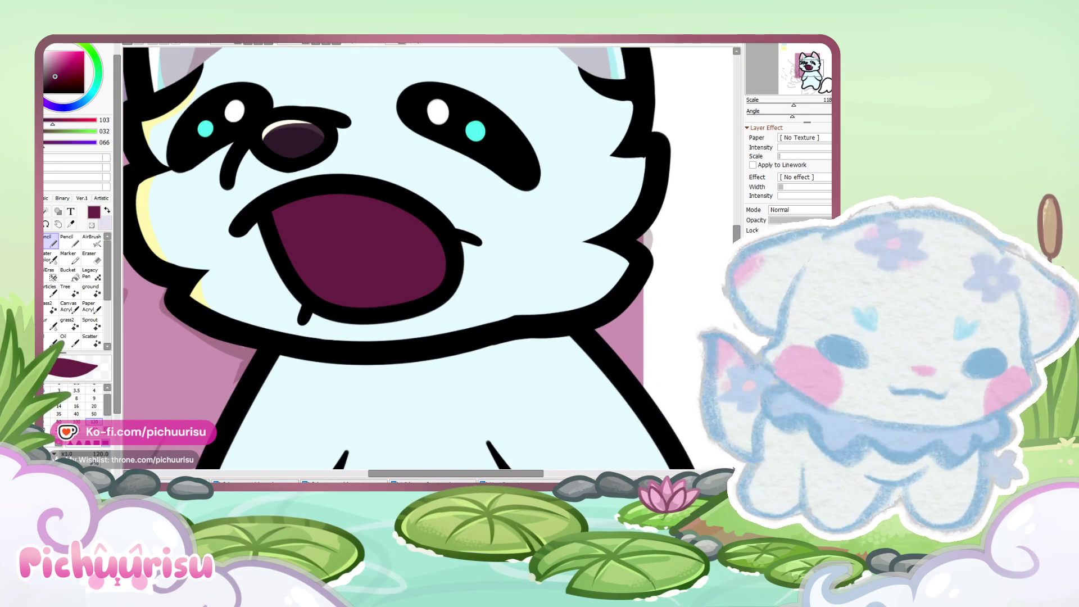
pyautogui.moveTo(309, 301); pyautogui.dragTo(435, 227)
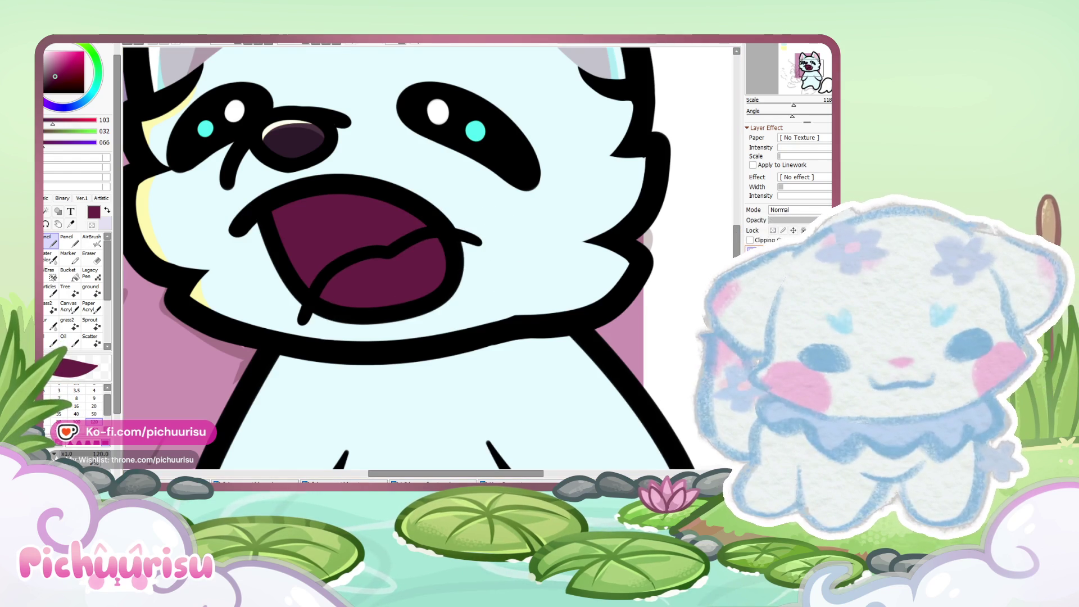
pyautogui.press('-')
pyautogui.press('-')
pyautogui.press('-')
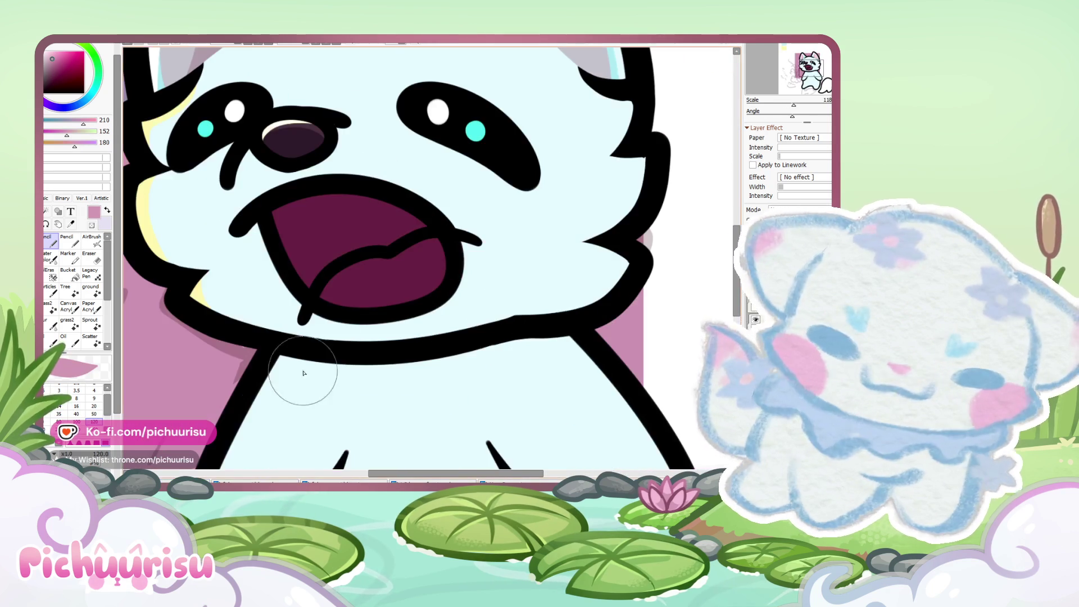
# Step: Fill the tongue pink, then shade its bottom and right edge with magenta using a smaller brush
pyautogui.moveTo(337, 287)
pyautogui.mouseDown()
pyautogui.moveTo(357, 261)
pyautogui.moveTo(427, 281)
pyautogui.moveTo(376, 290)
pyautogui.mouseUp()
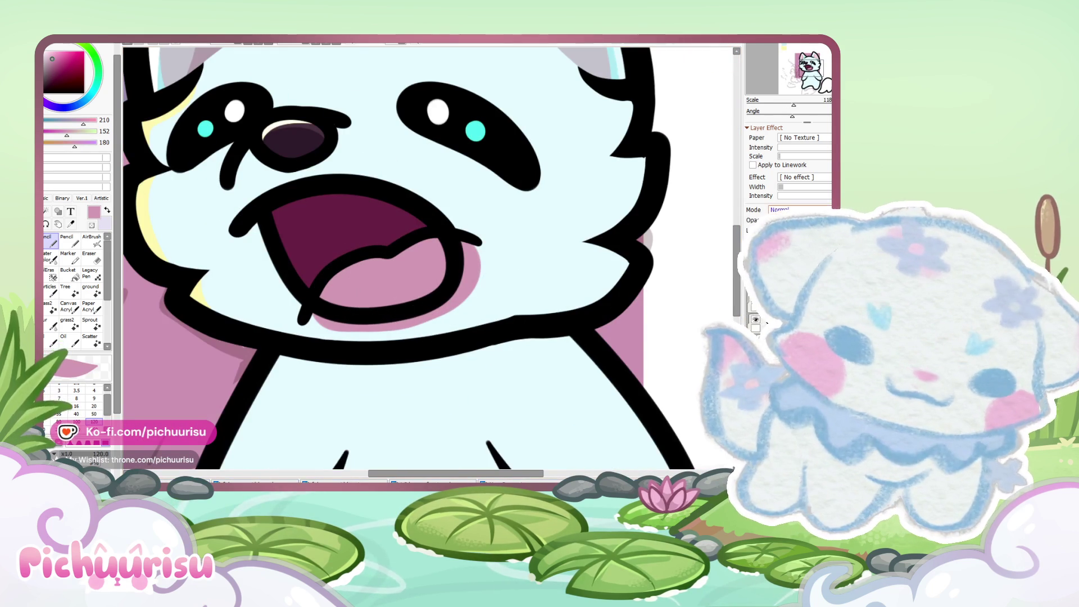
pyautogui.press('[')
pyautogui.press('[')
pyautogui.press('[')
pyautogui.press('x')
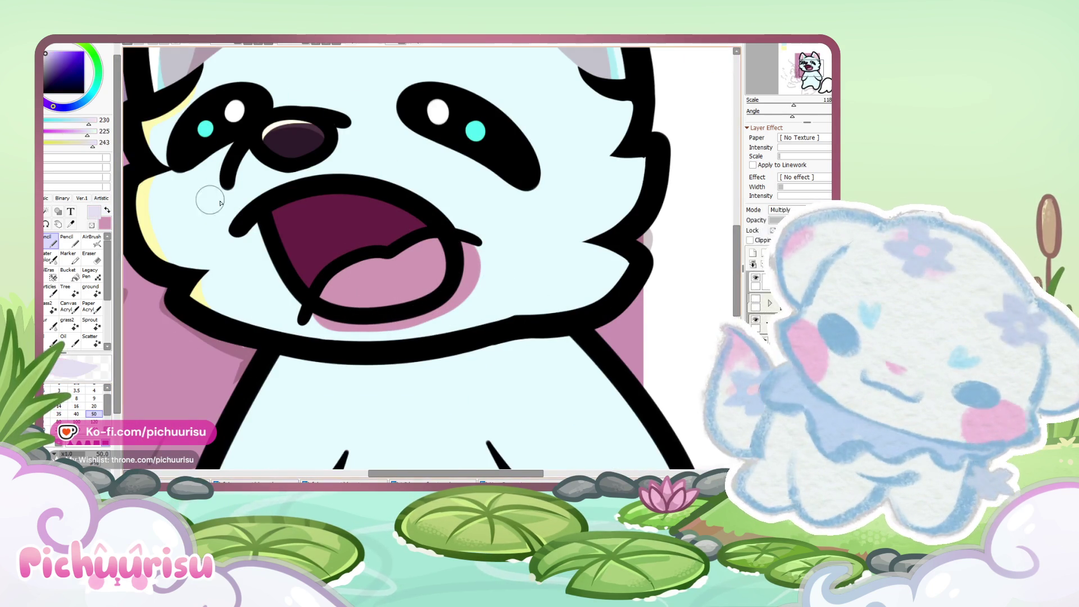
pyautogui.click(47, 100)
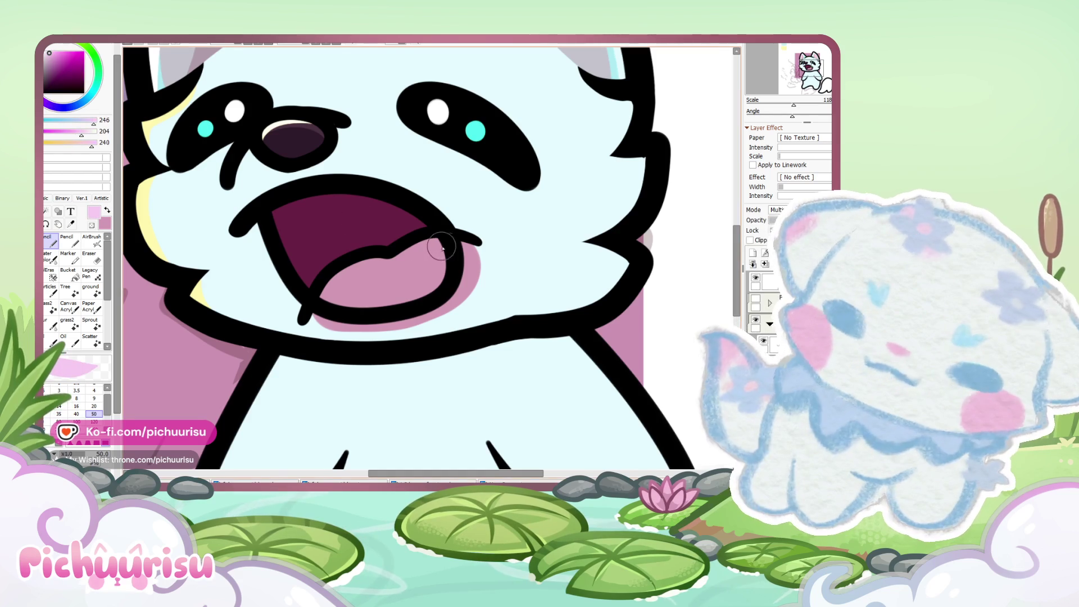
pyautogui.moveTo(443, 272)
pyautogui.mouseDown()
pyautogui.moveTo(314, 328)
pyautogui.moveTo(475, 241)
pyautogui.moveTo(472, 304)
pyautogui.mouseUp()
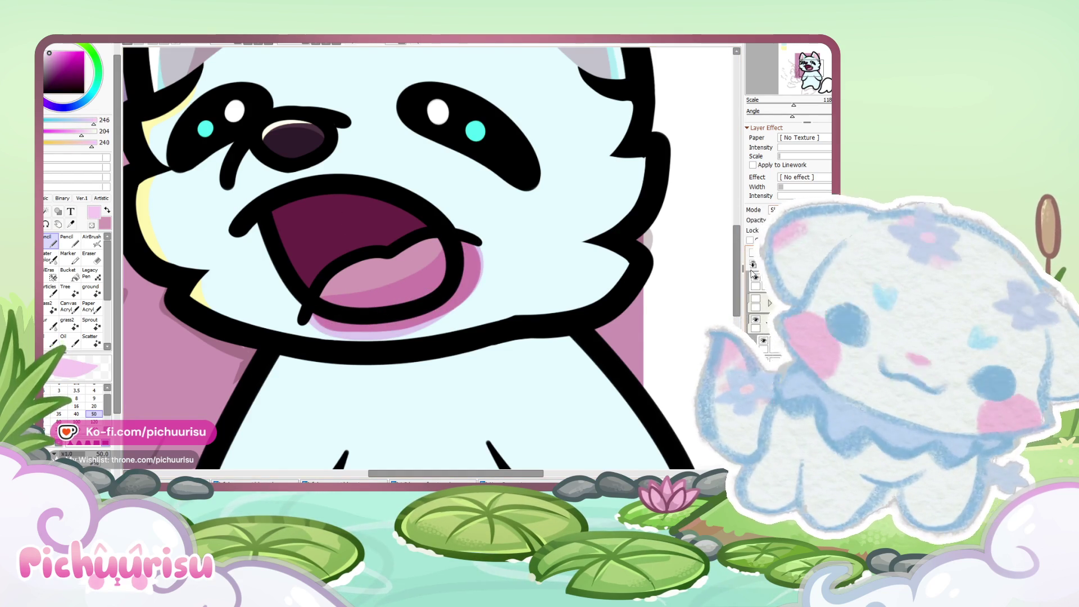
# Step: Add a light highlight along the tongue's top edge
pyautogui.scroll(2, 337, 281)
pyautogui.moveTo(315, 304)
pyautogui.mouseDown()
pyautogui.moveTo(386, 217)
pyautogui.moveTo(557, 173)
pyautogui.mouseUp()
pyautogui.scroll(-5, 557, 173)
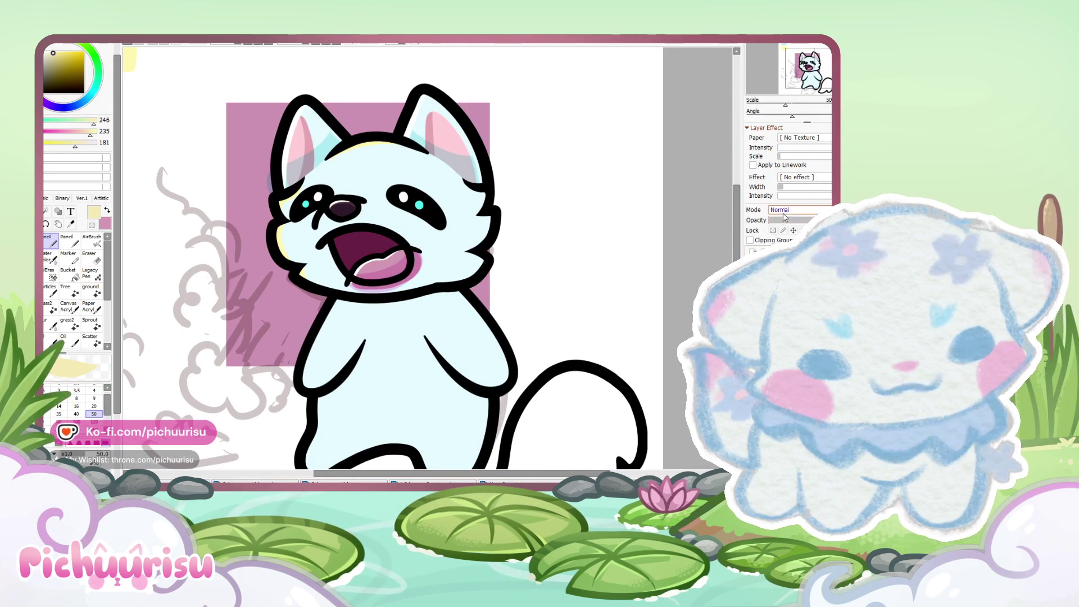
pyautogui.scroll(-2, 389, 238)
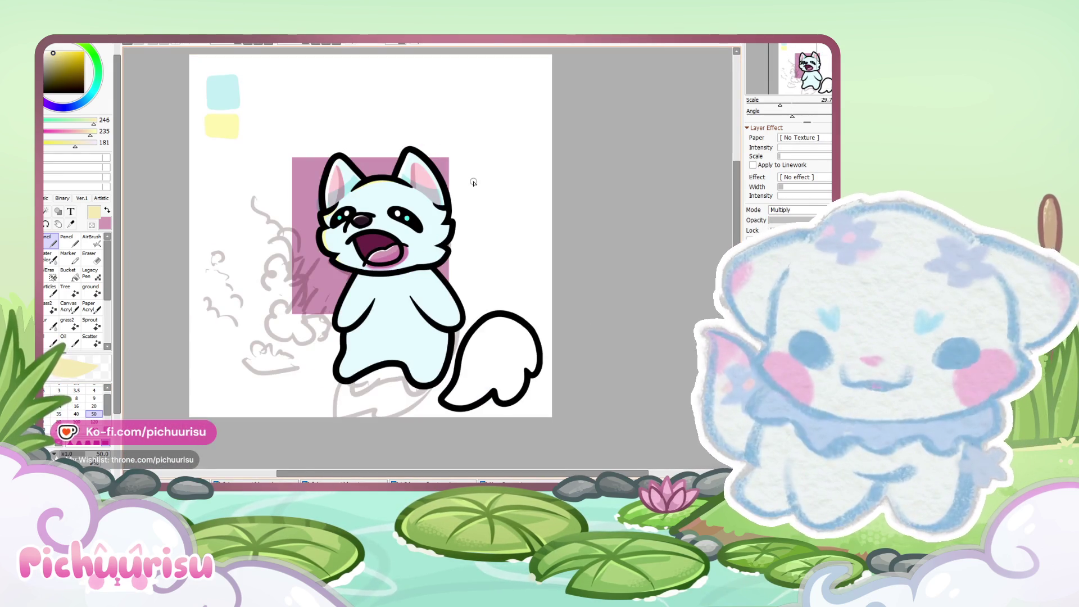
pyautogui.scroll(8, 390, 216)
# Step: Sample the tongue's pink, then hide and show the head layer to check beneath it
pyautogui.rightClick(274, 234)
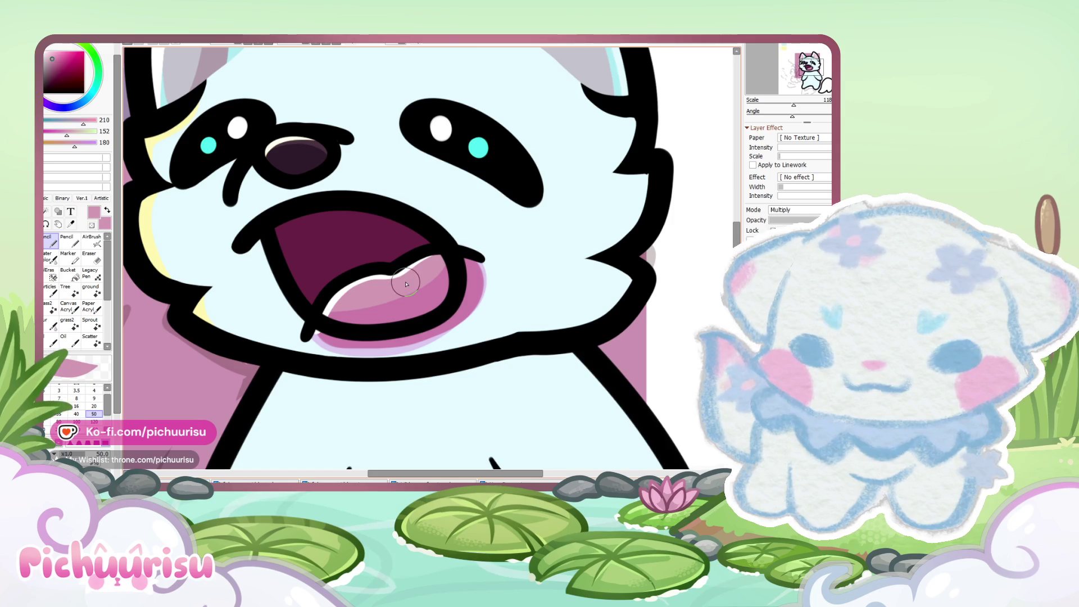
pyautogui.scroll(2, 275, 236)
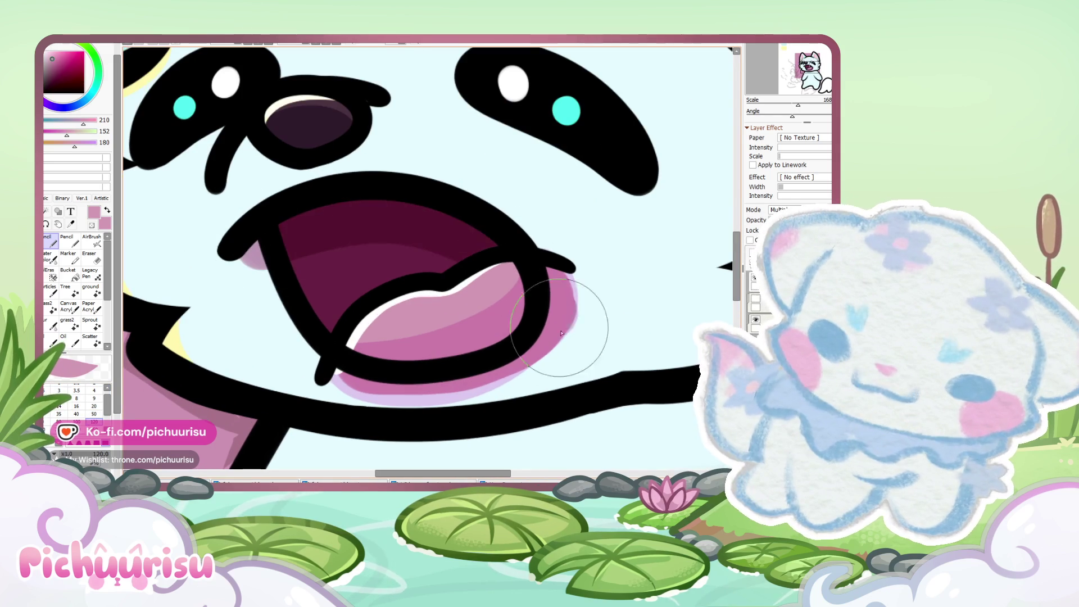
pyautogui.scroll(-3, 418, 245)
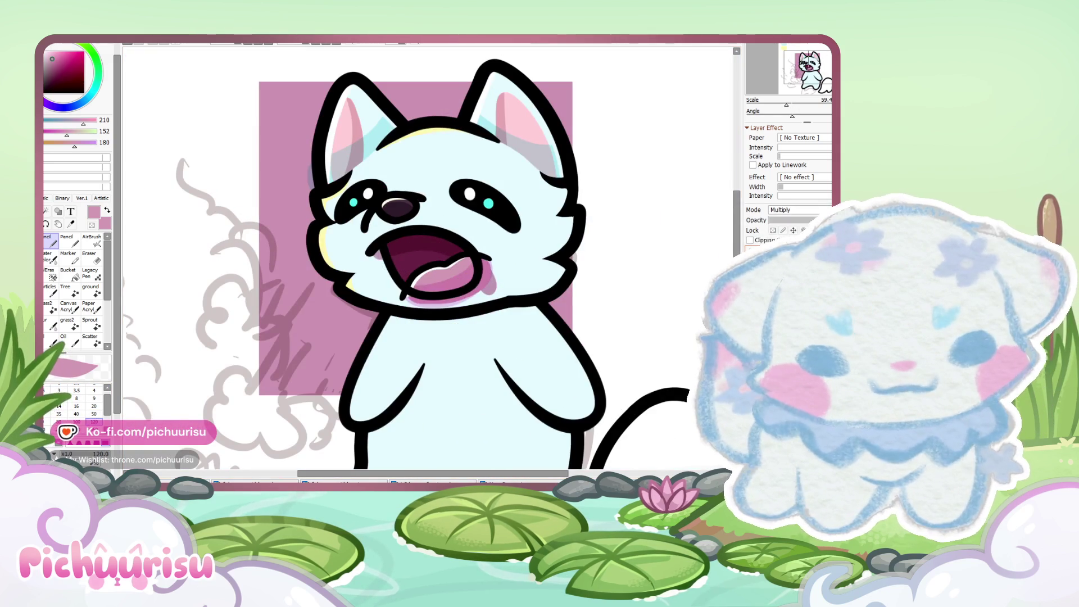
pyautogui.click(755, 319)
pyautogui.click(755, 319)
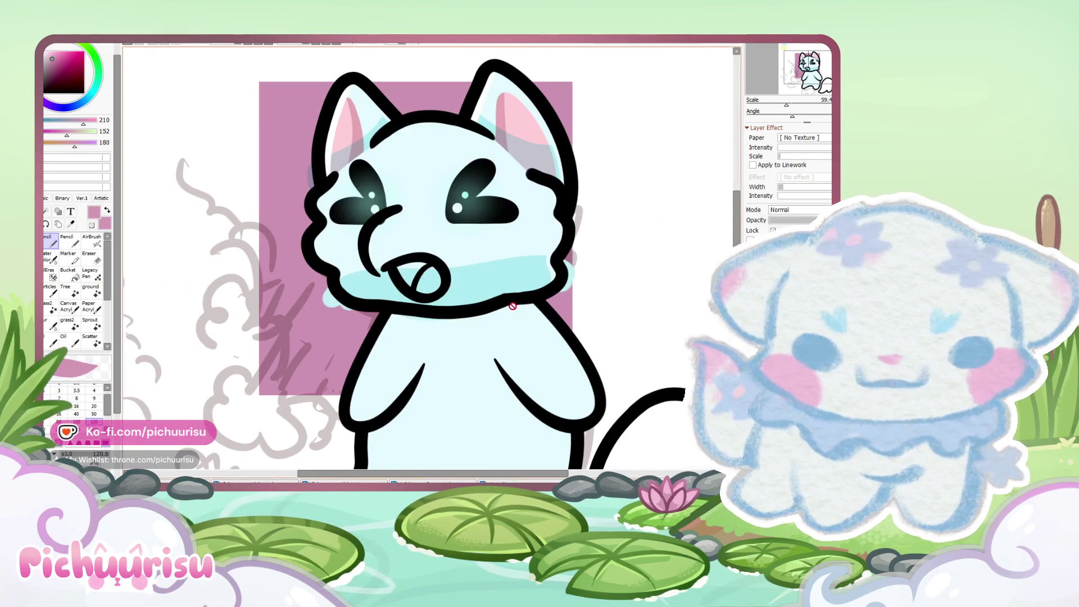
# Step: Hide and re-show the open-mouth layer to compare the two expressions
pyautogui.scroll(-3, 512, 308)
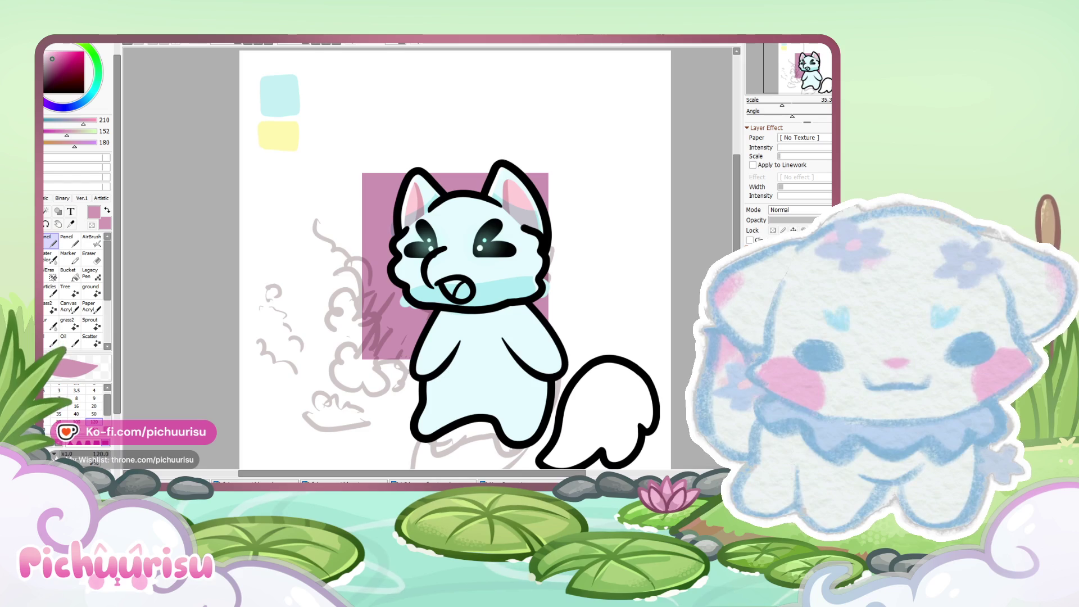
pyautogui.click(756, 337)
pyautogui.click(756, 338)
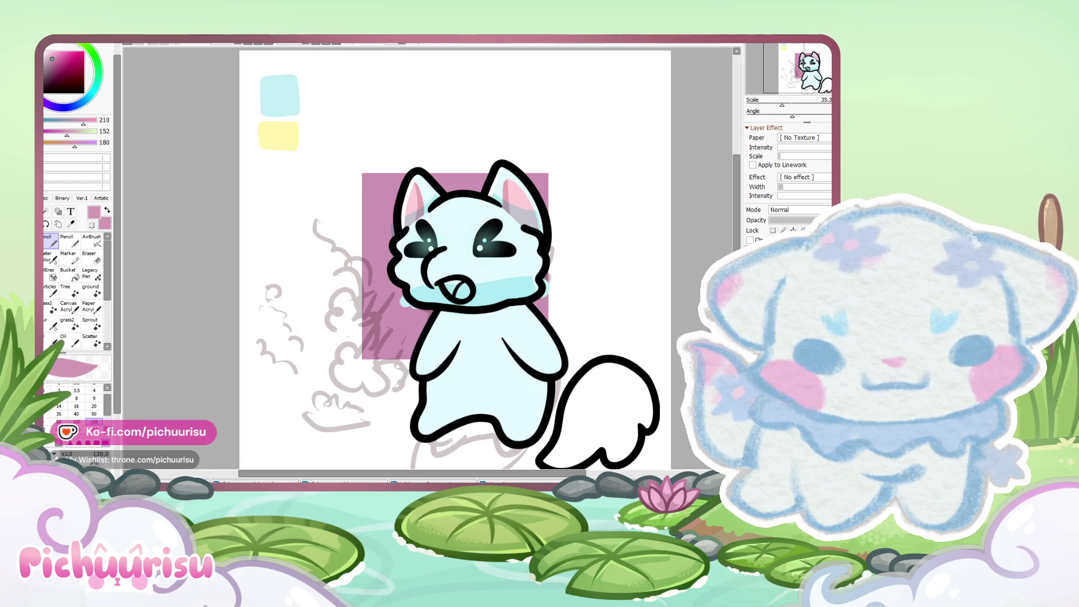
pyautogui.scroll(4, 489, 227)
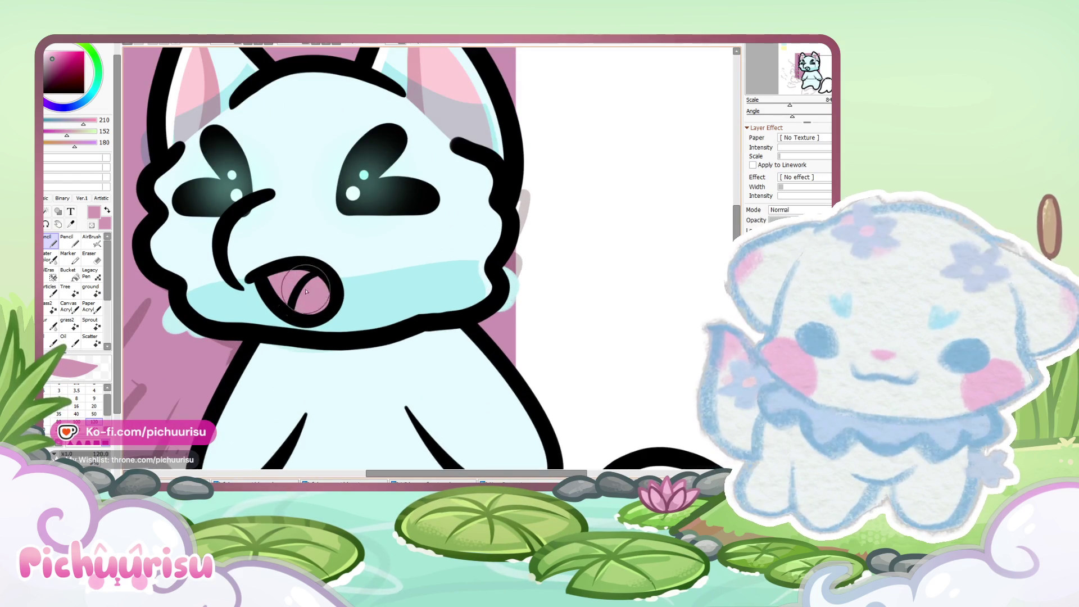
pyautogui.scroll(-3, 321, 292)
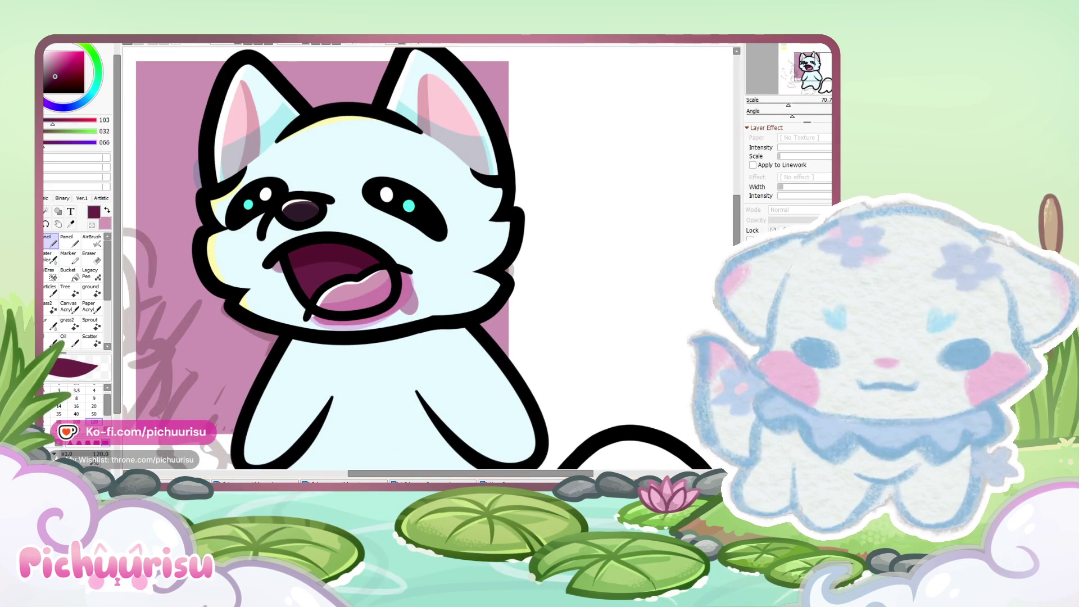
# Step: Paint dark maroon inside the small mouth and sample the tongue's pink
pyautogui.scroll(1, 314, 284)
pyautogui.moveTo(337, 276); pyautogui.dragTo(312, 314)
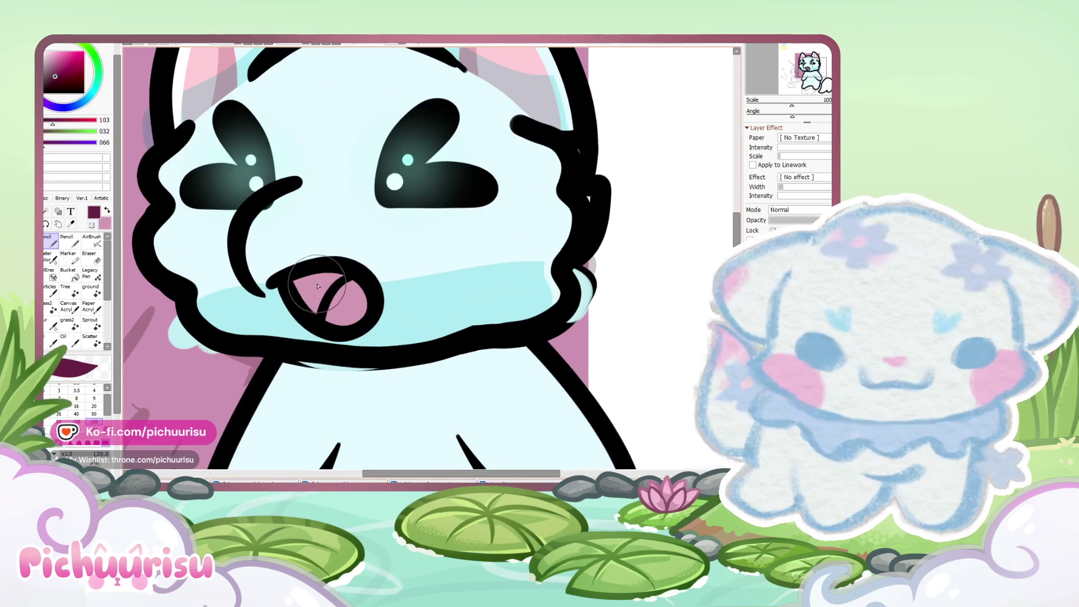
pyautogui.keyDown('alt'); pyautogui.click(350, 300); pyautogui.keyUp('alt')
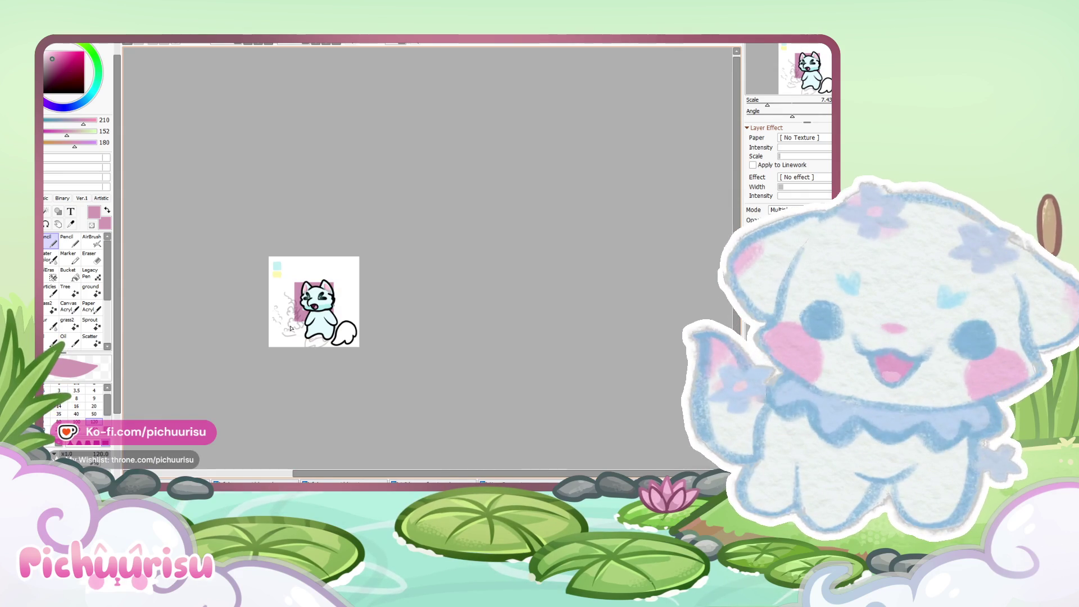
pyautogui.scroll(4, 292, 328)
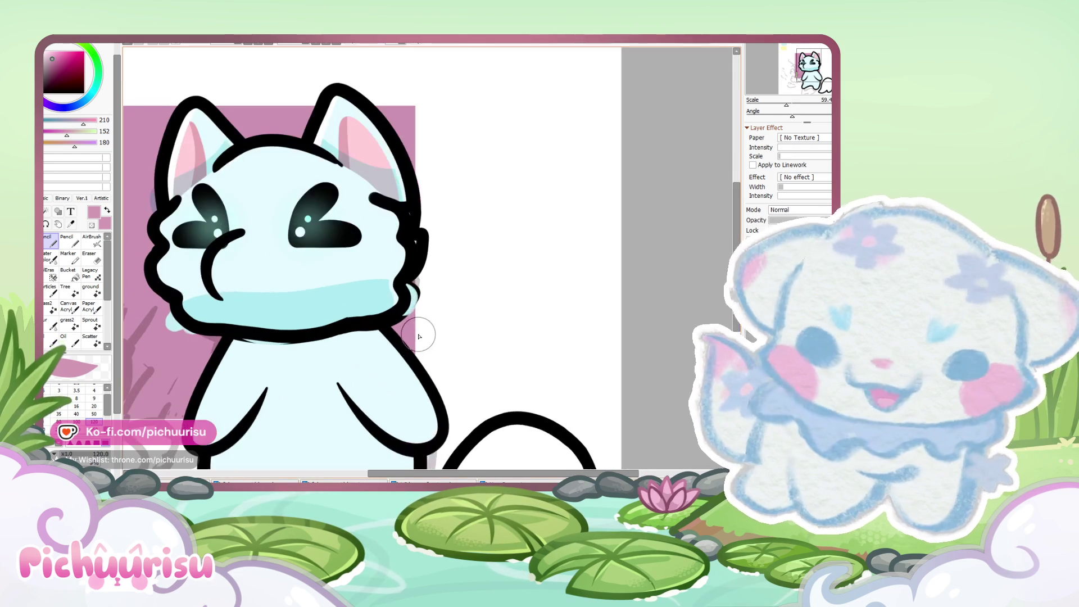
# Step: Try a round mouth stroke below the eyes, then undo it
pyautogui.scroll(2, 288, 317)
pyautogui.scroll(2, 288, 317)
pyautogui.moveTo(287, 317); pyautogui.dragTo(289, 317)
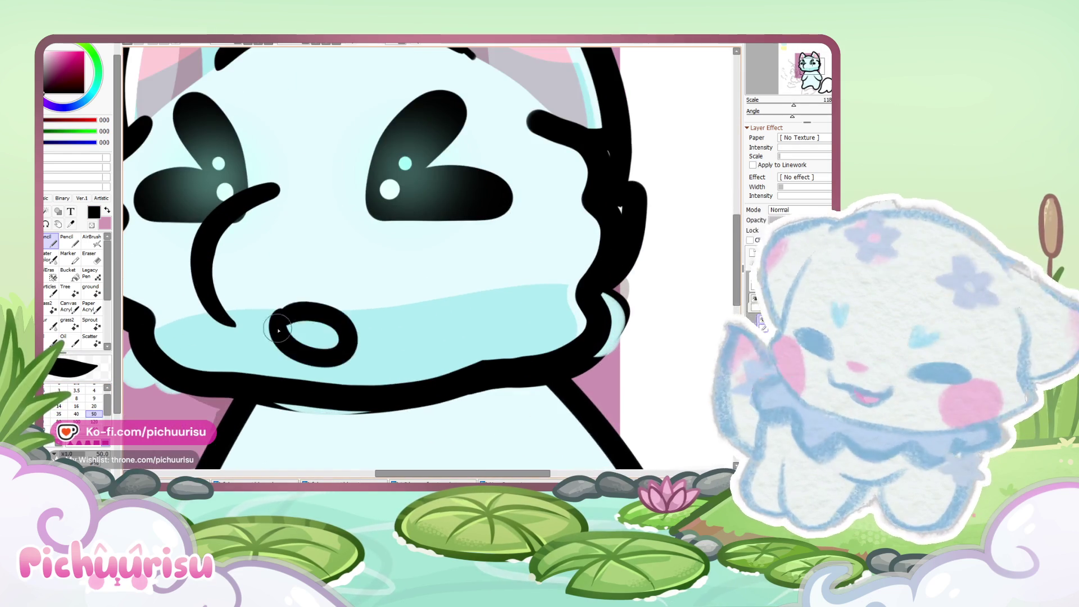
pyautogui.scroll(-4, 261, 259)
pyautogui.scroll(5, 261, 259)
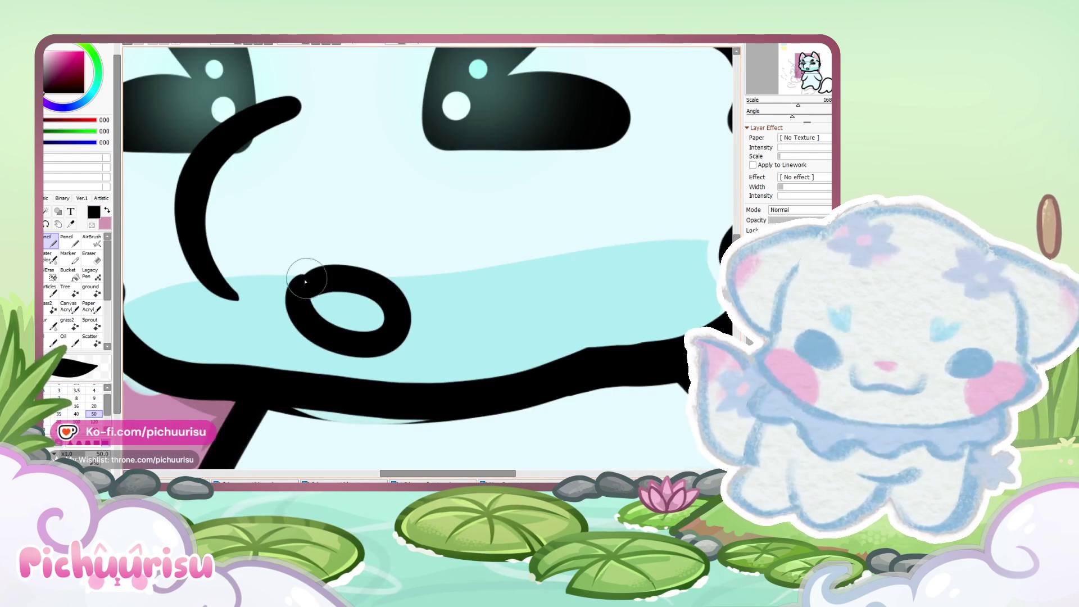
pyautogui.hotkey('ctrl', 'z')
# Step: Sketch two new mouth strokes, then undo the rough attempts
pyautogui.moveTo(289, 272); pyautogui.dragTo(414, 299)
pyautogui.moveTo(337, 270)
pyautogui.mouseDown()
pyautogui.moveTo(272, 292)
pyautogui.moveTo(327, 318)
pyautogui.moveTo(250, 290)
pyautogui.moveTo(326, 274)
pyautogui.moveTo(295, 310)
pyautogui.moveTo(314, 352)
pyautogui.moveTo(351, 362)
pyautogui.mouseUp()
pyautogui.hotkey('ctrl', 'z')
pyautogui.hotkey('ctrl', 'z')
pyautogui.hotkey('ctrl', 'z')
pyautogui.hotkey('ctrl', 'z')
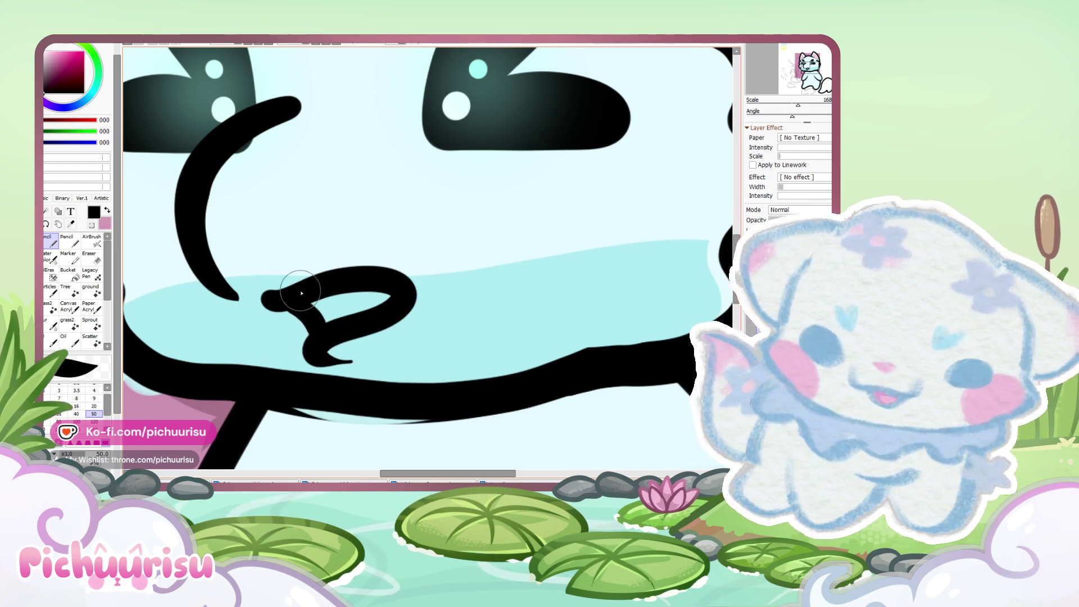
pyautogui.scroll(-5, 302, 293)
pyautogui.scroll(6, 273, 279)
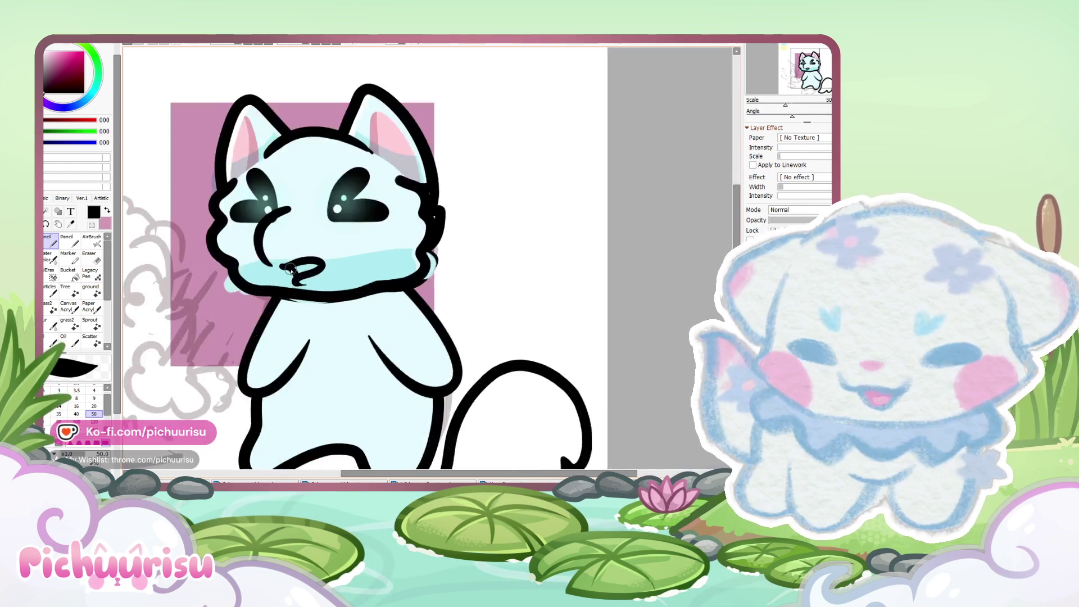
pyautogui.hotkey('ctrl', 'z')
# Step: Draw a smoother S-shaped mouth curve joined at its bottom end and erase its stray tip
pyautogui.moveTo(263, 225)
pyautogui.mouseDown()
pyautogui.moveTo(393, 193)
pyautogui.moveTo(341, 327)
pyautogui.mouseUp()
pyautogui.moveTo(280, 227)
pyautogui.mouseDown()
pyautogui.moveTo(331, 329)
pyautogui.moveTo(361, 349)
pyautogui.mouseUp()
pyautogui.click(90, 257)
pyautogui.scroll(3, 321, 299)
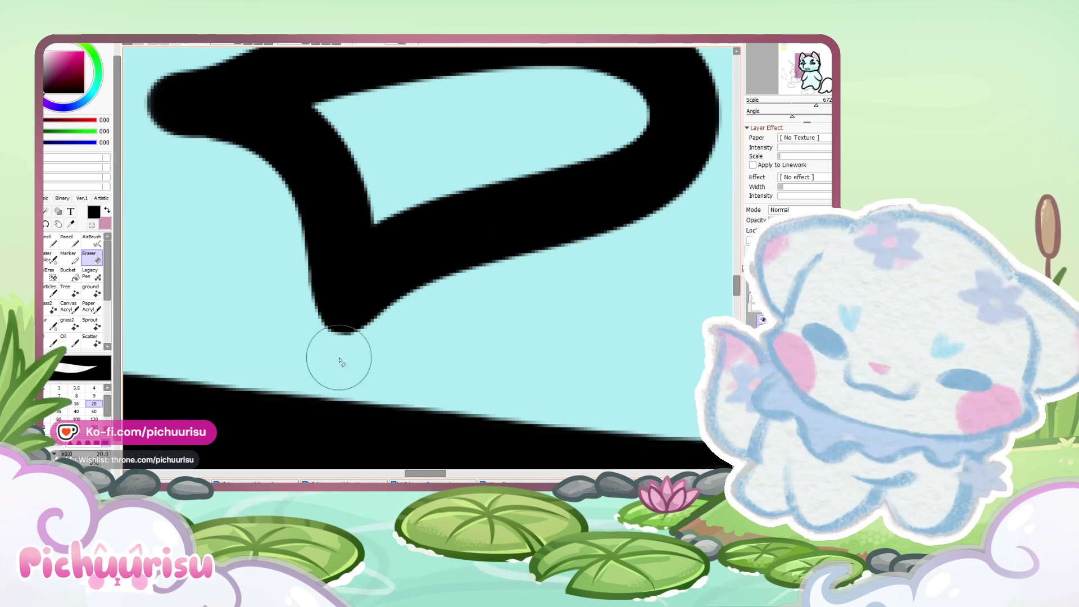
pyautogui.scroll(-3, 253, 248)
pyautogui.scroll(3, 236, 294)
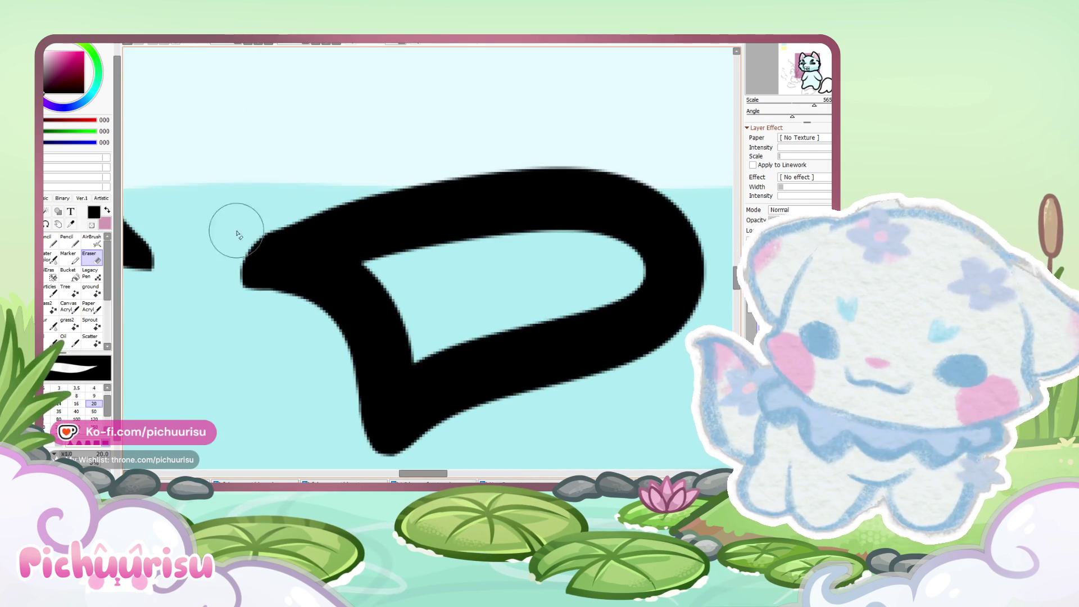
pyautogui.scroll(-10, 250, 224)
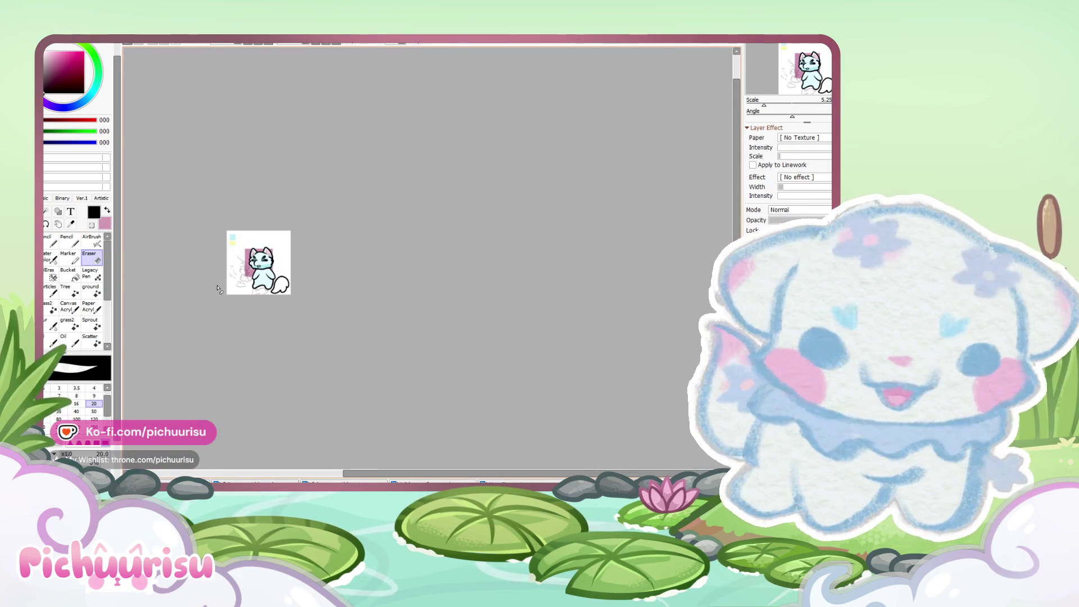
pyautogui.scroll(3, 218, 288)
pyautogui.press('n')
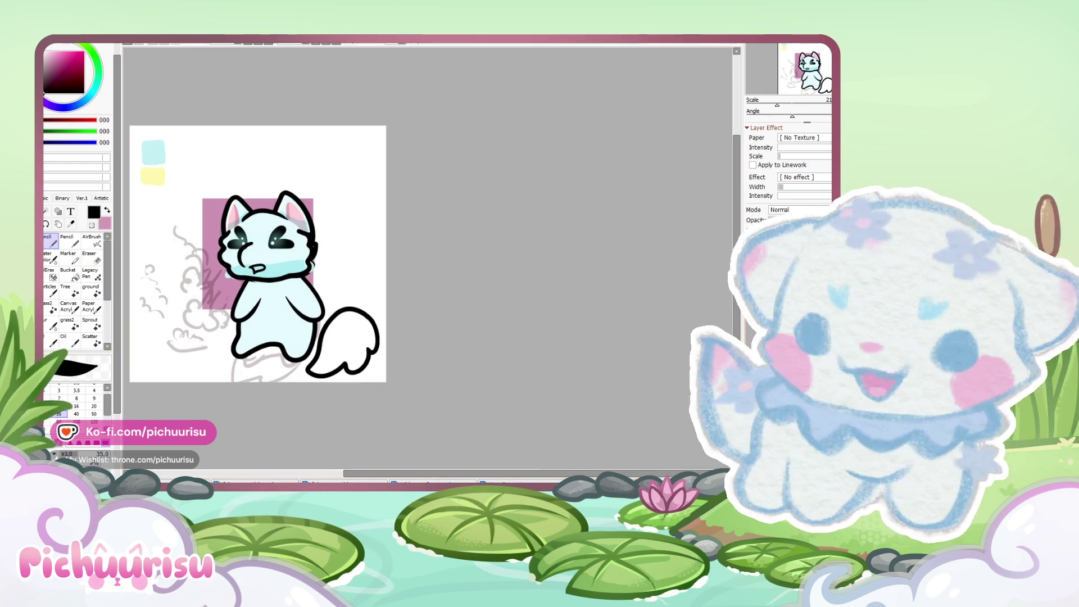
# Step: Undo the squiggle, try and discard a looping mouth stroke, and shrink the brush for finer lines
pyautogui.scroll(3, 227, 271)
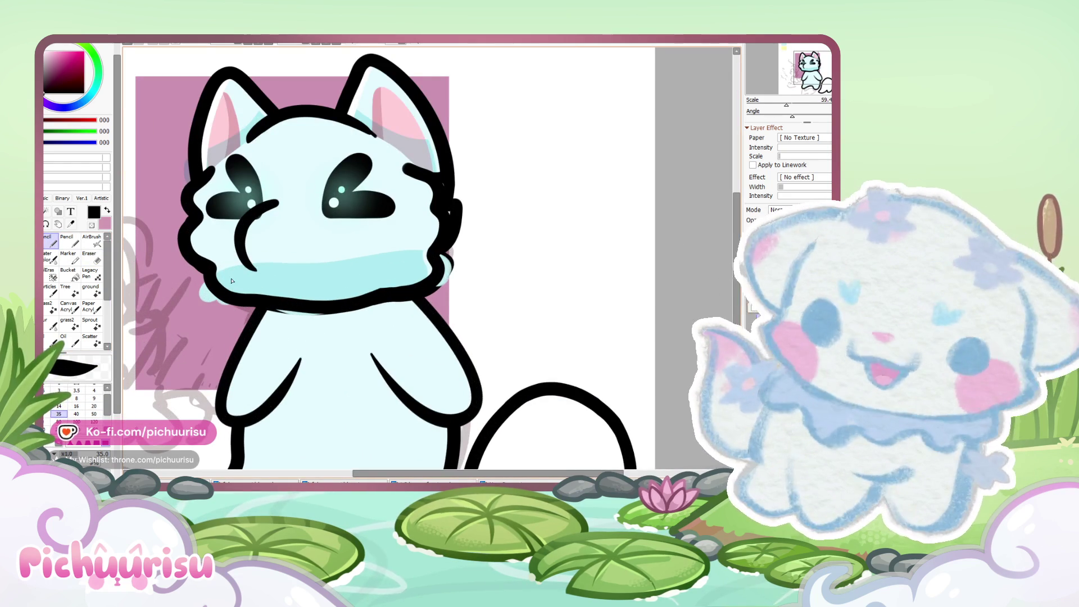
pyautogui.scroll(3, 231, 280)
pyautogui.scroll(-4, 281, 331)
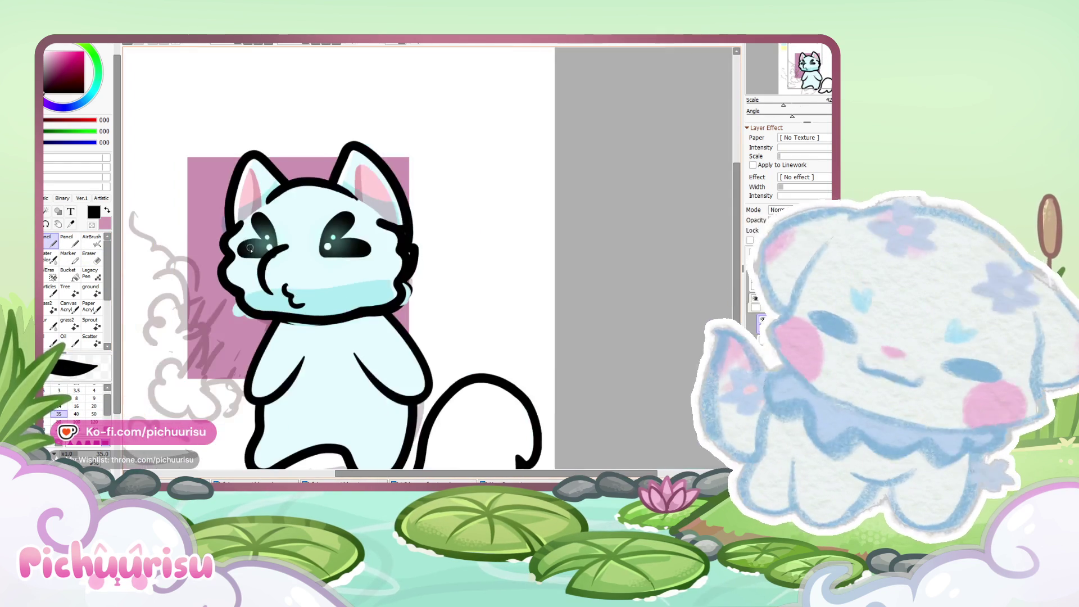
pyautogui.scroll(5, 275, 281)
pyautogui.hotkey('ctrl', 'z')
pyautogui.moveTo(265, 242)
pyautogui.mouseDown()
pyautogui.moveTo(309, 241)
pyautogui.moveTo(287, 239)
pyautogui.moveTo(337, 345)
pyautogui.moveTo(267, 248)
pyautogui.moveTo(285, 245)
pyautogui.moveTo(260, 264)
pyautogui.moveTo(386, 338)
pyautogui.moveTo(234, 253)
pyautogui.moveTo(299, 337)
pyautogui.moveTo(271, 264)
pyautogui.moveTo(284, 254)
pyautogui.mouseUp()
pyautogui.hotkey('ctrl', 'z')
pyautogui.hotkey('ctrl', 'z')
pyautogui.hotkey('ctrl', 'z')
pyautogui.hotkey('ctrl', 'z')
pyautogui.hotkey('ctrl', 'z')
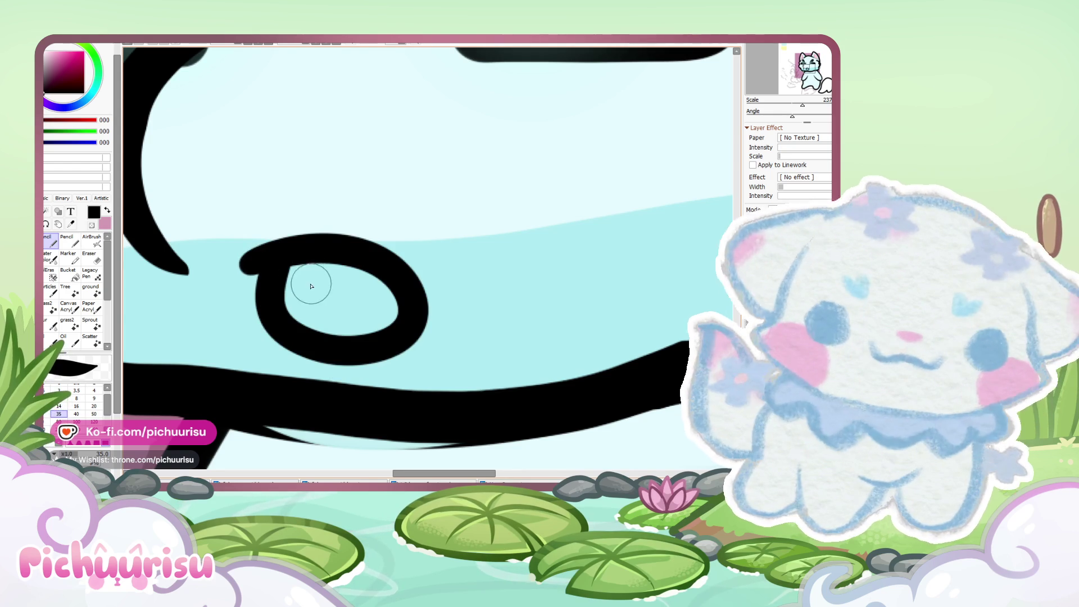
pyautogui.scroll(-5, 312, 286)
pyautogui.scroll(3, 338, 270)
pyautogui.press('[')
pyautogui.press('[')
pyautogui.press('[')
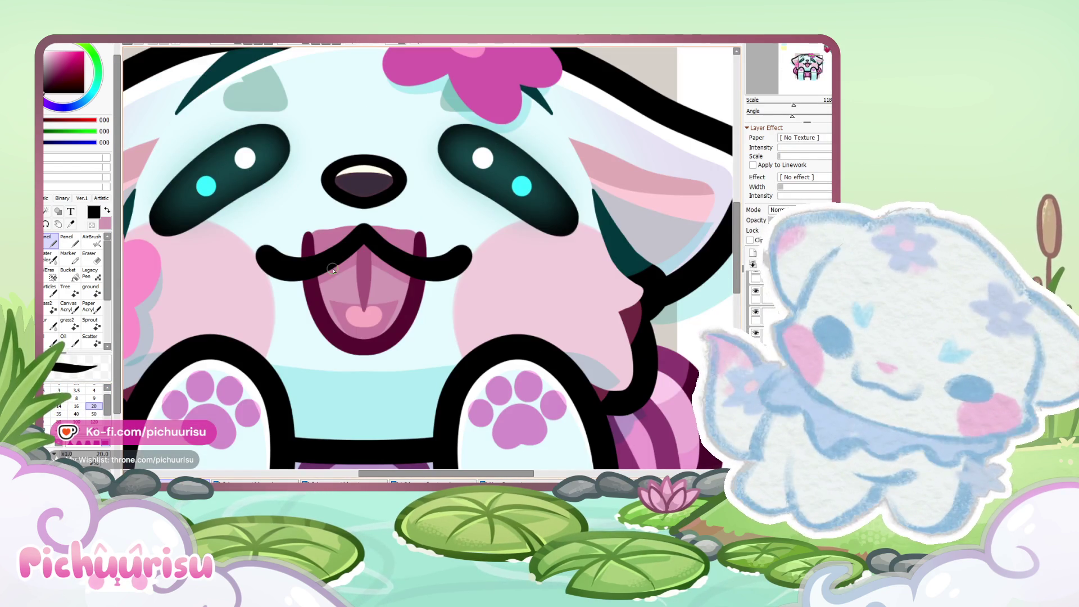
# Step: Fill the mouth interior dark pink with a larger brush, then choose a lighter pink
pyautogui.press(']')
pyautogui.press(']')
pyautogui.press(']')
pyautogui.moveTo(371, 303); pyautogui.dragTo(360, 304)
pyautogui.scroll(-6, 360, 304)
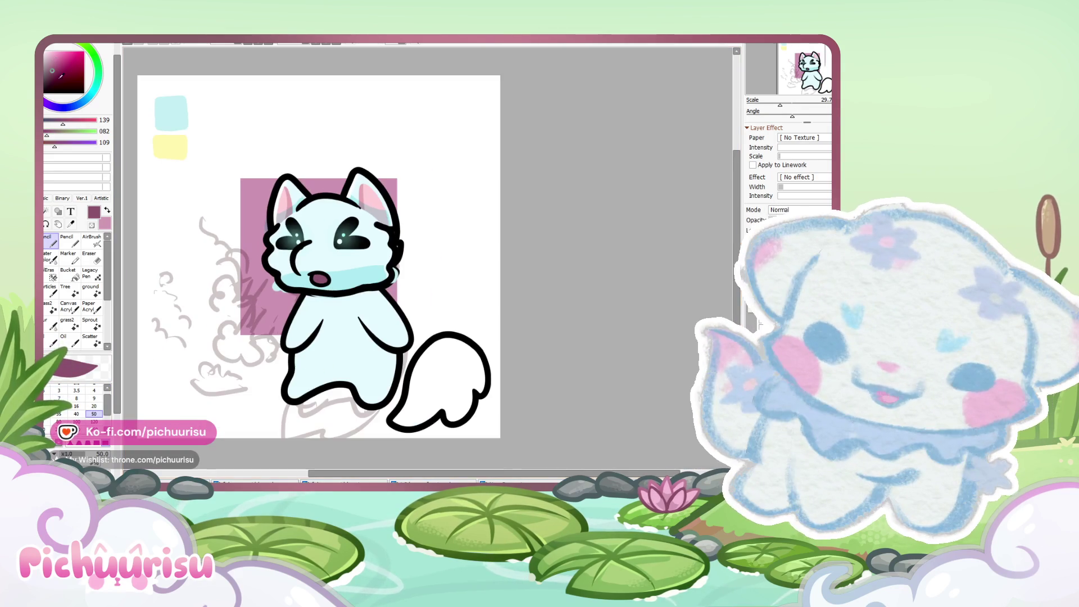
pyautogui.scroll(6, 319, 278)
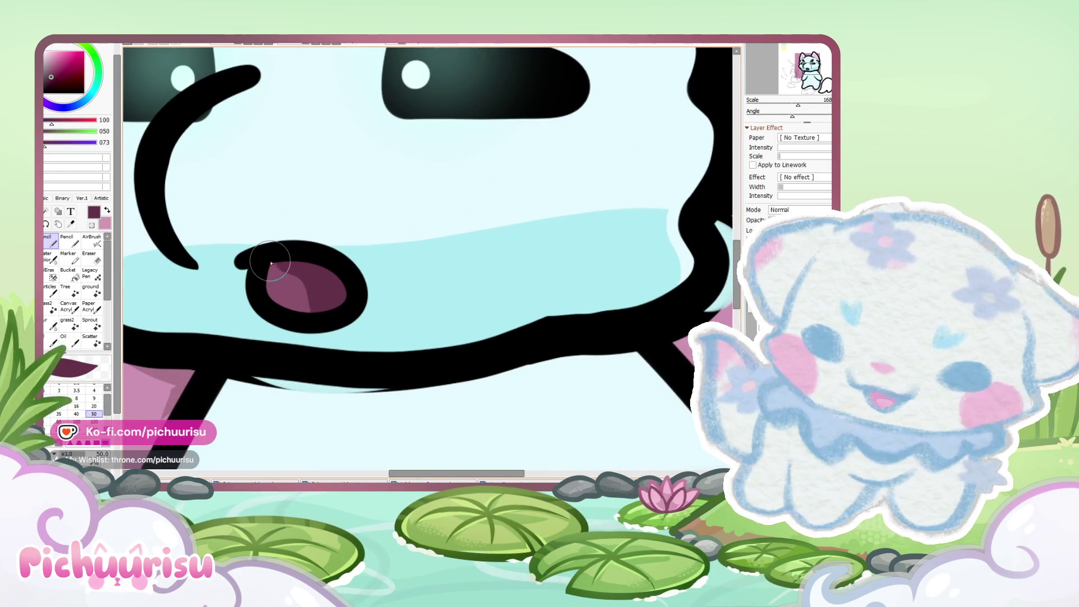
pyautogui.keyDown('alt'); pyautogui.click(277, 298); pyautogui.keyUp('alt')
pyautogui.scroll(-7, 277, 298)
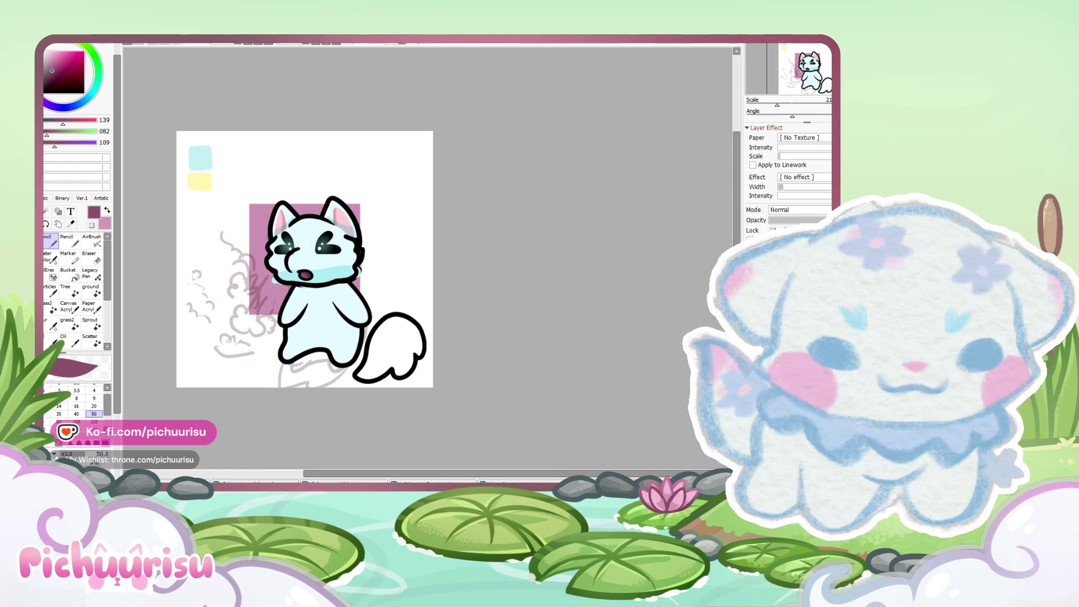
# Step: Undo and redo repeatedly to compare mouth versions, keeping the open mouth
pyautogui.hotkey('ctrl', 'z')
pyautogui.hotkey('ctrl', 'y')
pyautogui.hotkey('ctrl', 'z')
pyautogui.hotkey('ctrl', 'y')
pyautogui.hotkey('ctrl', 'z')
pyautogui.hotkey('ctrl', 'y')
pyautogui.hotkey('ctrl', 'y')
pyautogui.scroll(3, 338, 264)
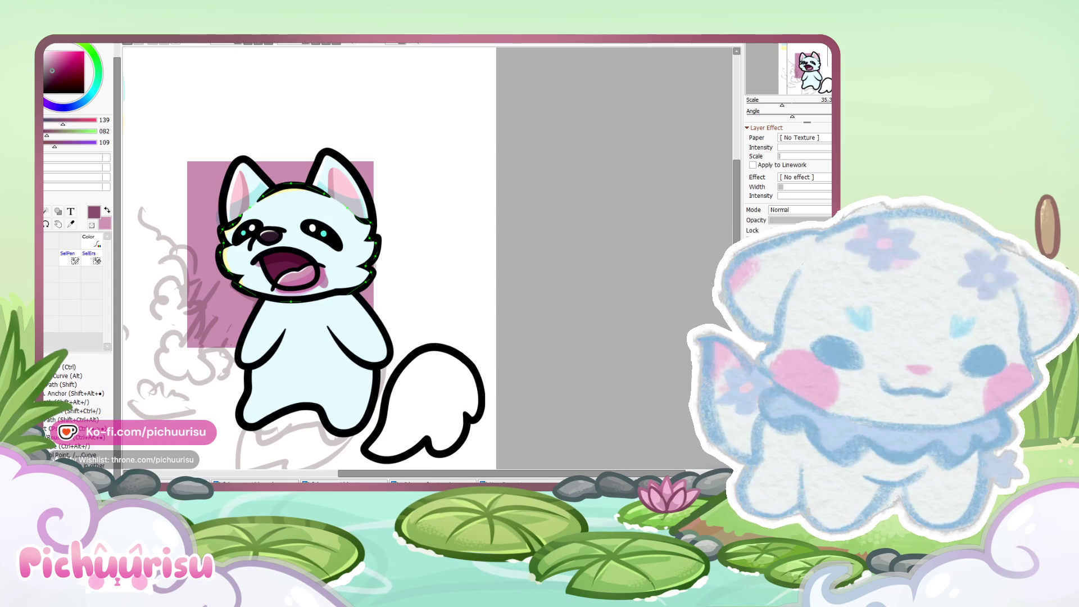
# Step: With the regular brushes, sample the cat's light cyan and paint it across the lower face beneath the mouth
pyautogui.click(787, 247)
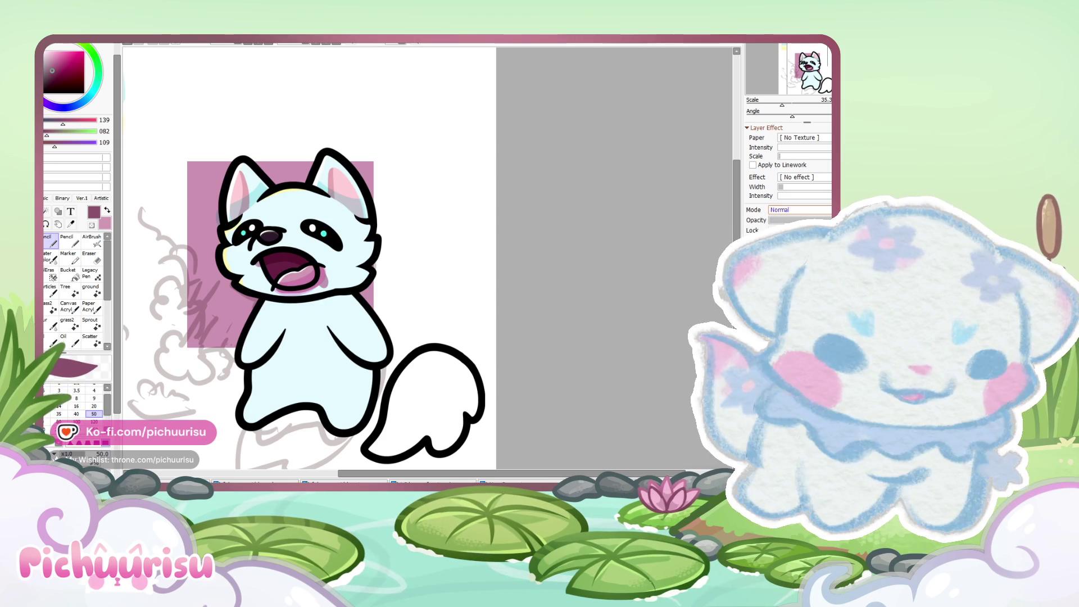
pyautogui.scroll(-3, 337, 264)
pyautogui.scroll(1, 337, 264)
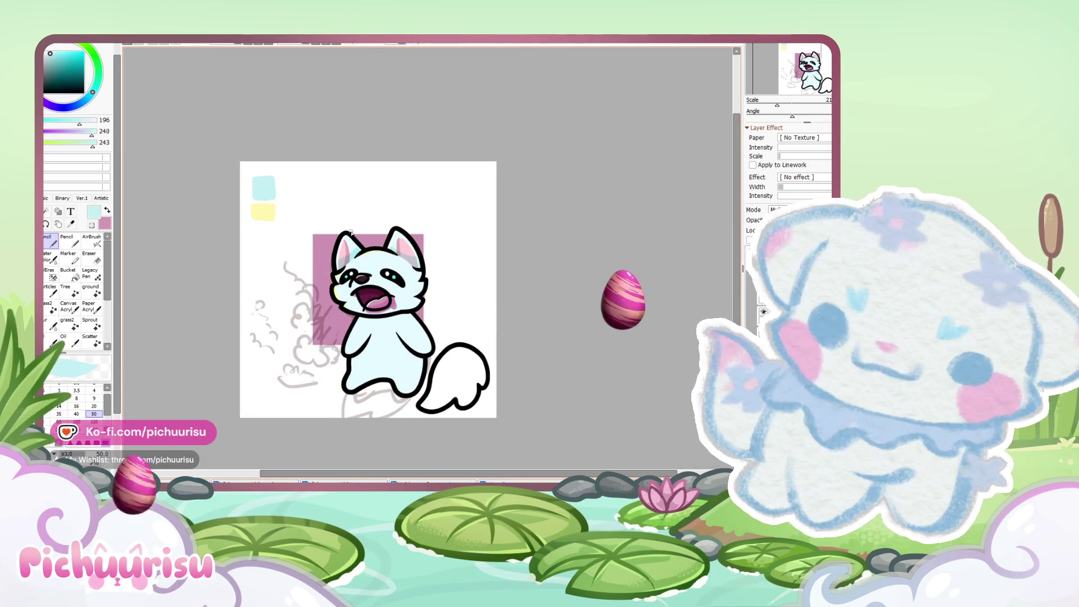
pyautogui.scroll(4, 196, 333)
pyautogui.keyDown('alt'); pyautogui.click(196, 333); pyautogui.keyUp('alt')
pyautogui.scroll(3, 426, 252)
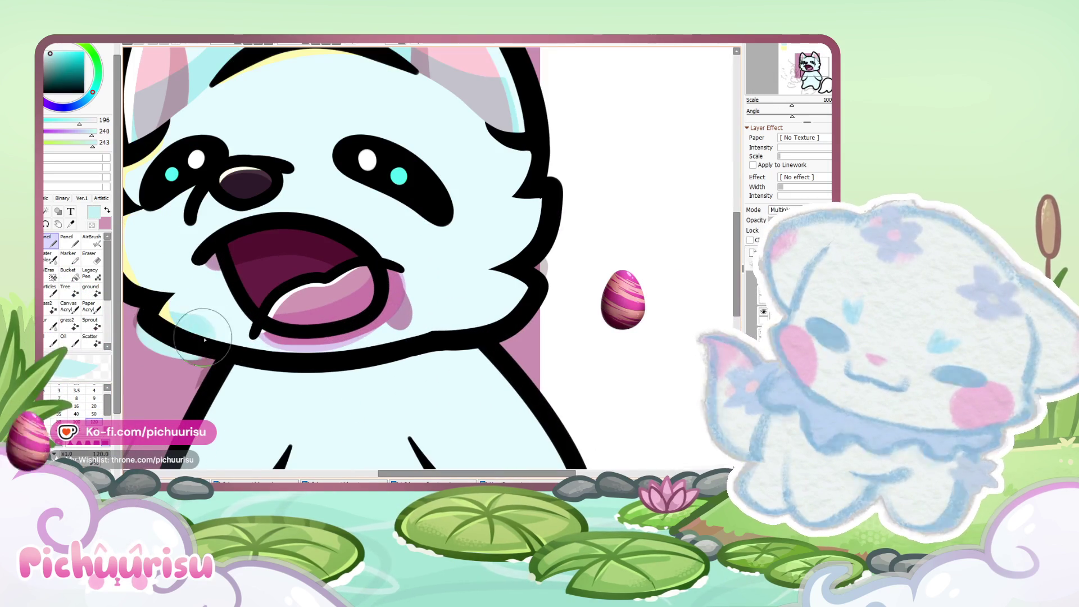
pyautogui.moveTo(383, 312)
pyautogui.mouseDown()
pyautogui.moveTo(568, 306)
pyautogui.moveTo(315, 354)
pyautogui.moveTo(140, 337)
pyautogui.mouseUp()
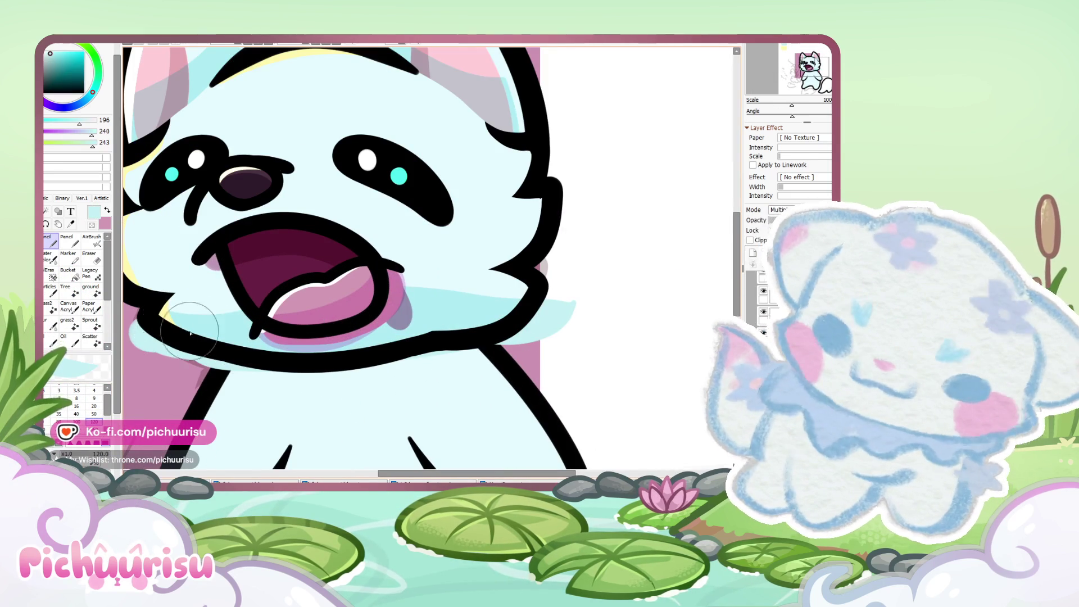
pyautogui.scroll(-4, 464, 309)
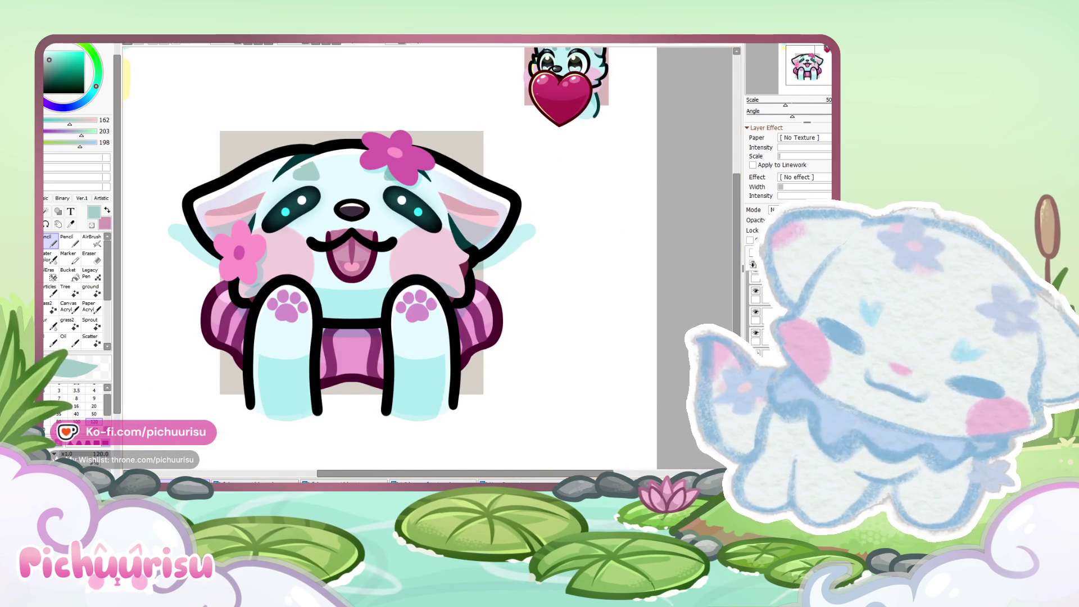
pyautogui.scroll(8, 436, 245)
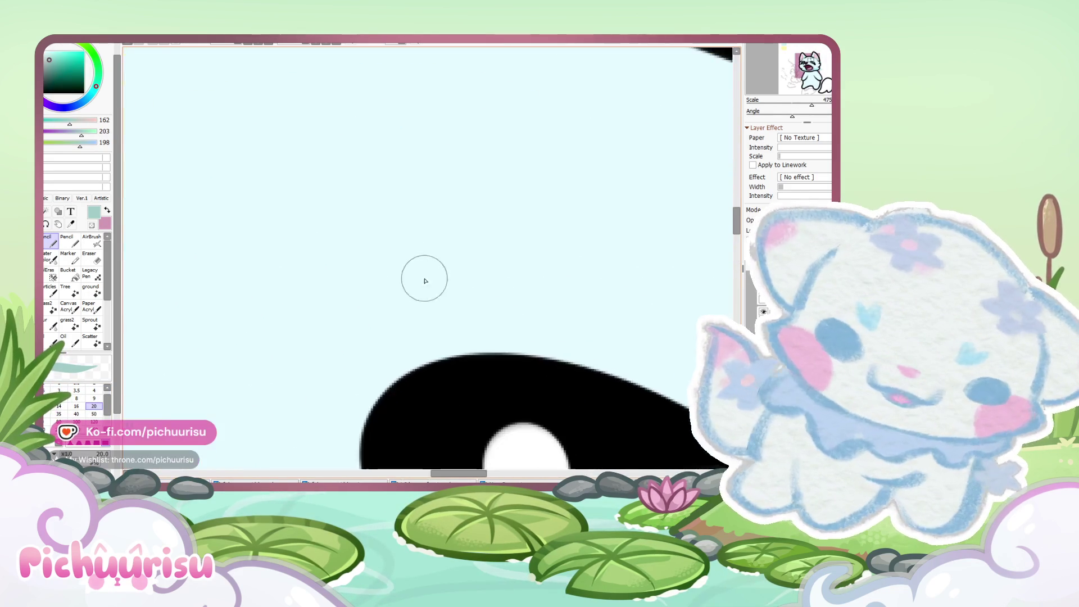
# Step: Paint two teal heart markings on the cat's forehead
pyautogui.scroll(2, 428, 258)
pyautogui.moveTo(362, 315)
pyautogui.mouseDown()
pyautogui.moveTo(457, 173)
pyautogui.moveTo(410, 186)
pyautogui.moveTo(327, 276)
pyautogui.moveTo(534, 241)
pyautogui.moveTo(369, 202)
pyautogui.moveTo(398, 205)
pyautogui.mouseUp()
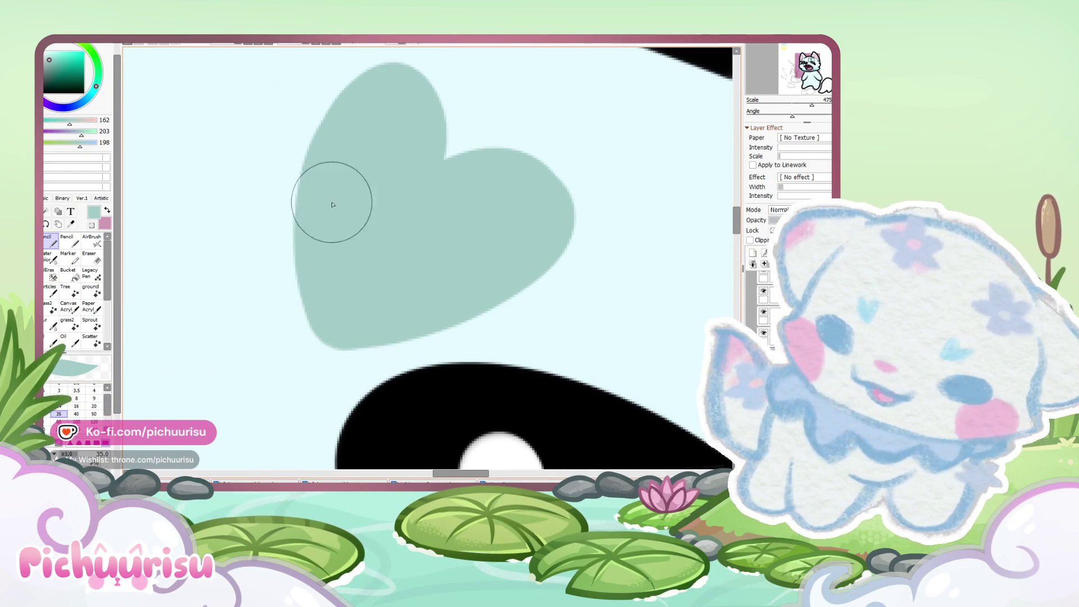
pyautogui.scroll(-10, 427, 212)
pyautogui.scroll(6, 324, 248)
pyautogui.moveTo(324, 248)
pyautogui.mouseDown()
pyautogui.moveTo(253, 112)
pyautogui.moveTo(261, 180)
pyautogui.moveTo(294, 248)
pyautogui.moveTo(304, 235)
pyautogui.moveTo(247, 208)
pyautogui.mouseUp()
pyautogui.scroll(-8, 270, 188)
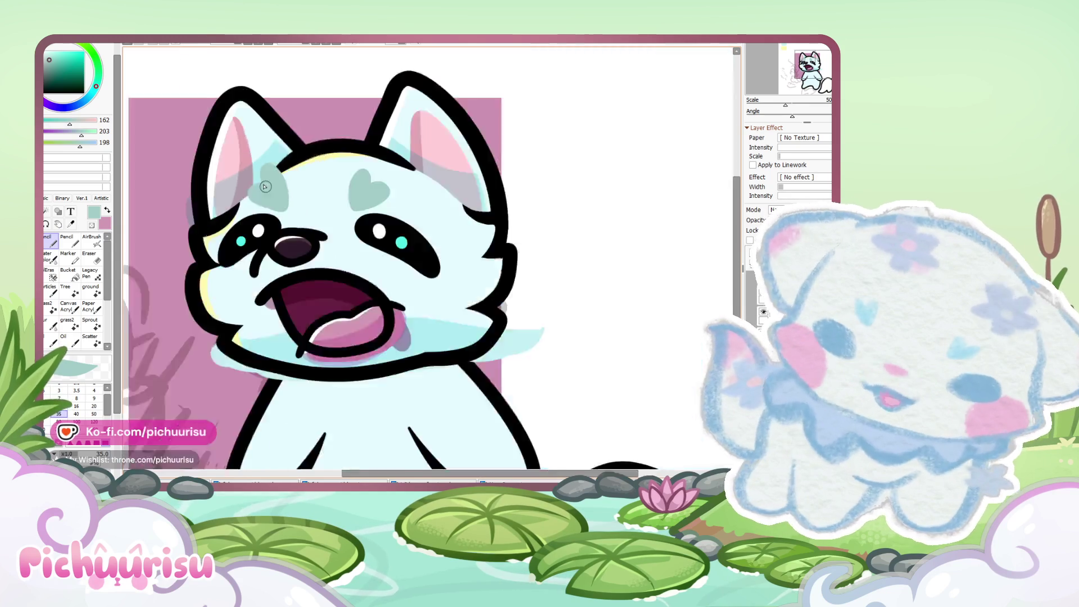
pyautogui.scroll(4, 132, 236)
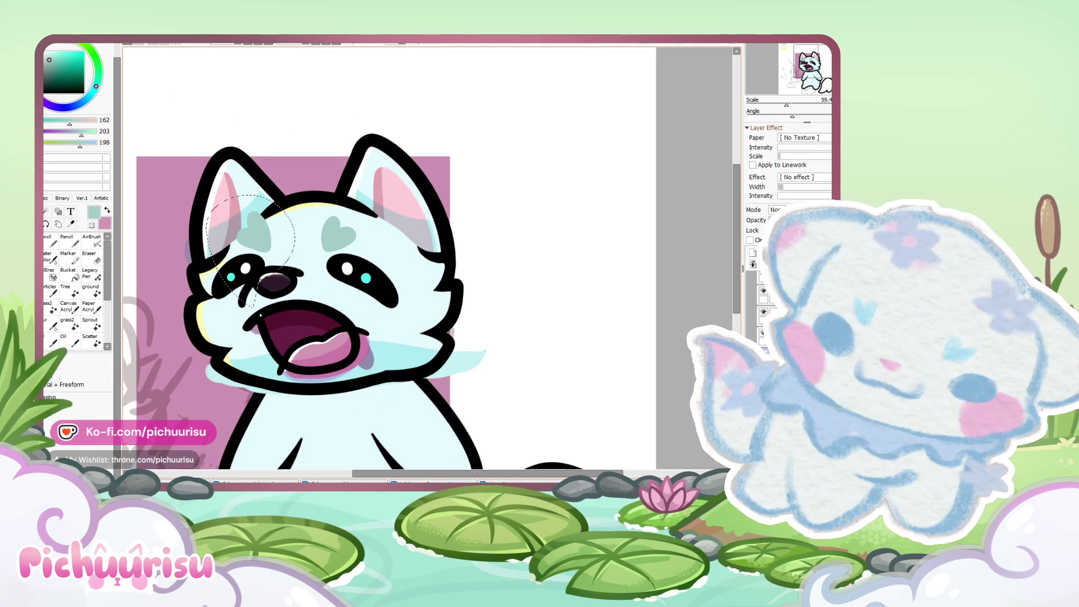
pyautogui.scroll(4, 275, 264)
# Step: Free-transform each heart with Ctrl+T, squashing the left one and enlarging the right one
pyautogui.hotkey('ctrl', 't')
pyautogui.moveTo(224, 162); pyautogui.dragTo(227, 168)
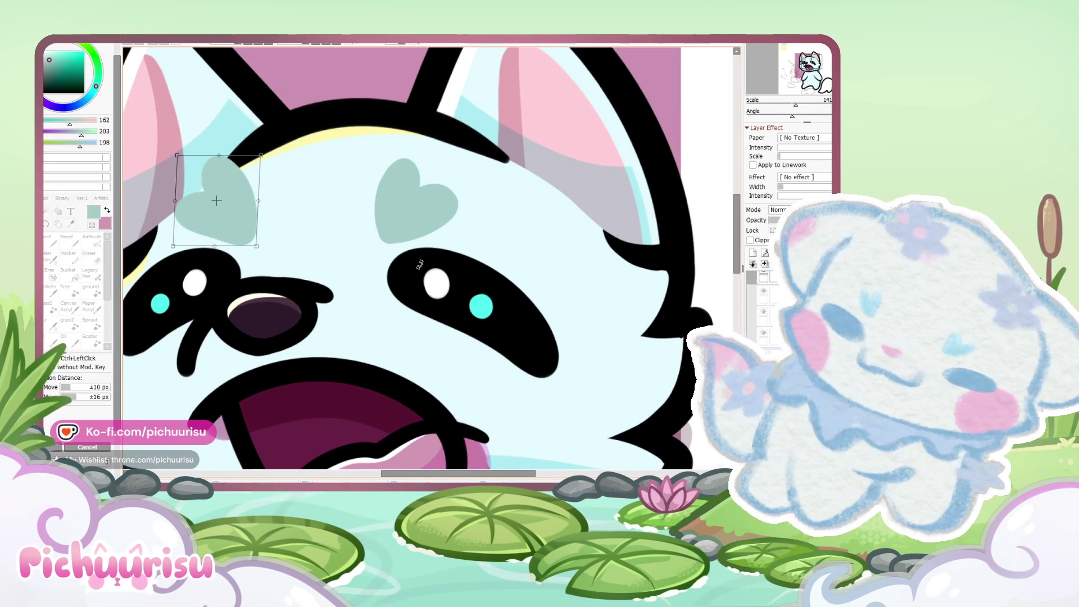
pyautogui.press('Return')
pyautogui.moveTo(340, 183); pyautogui.dragTo(360, 253)
pyautogui.hotkey('ctrl', 't')
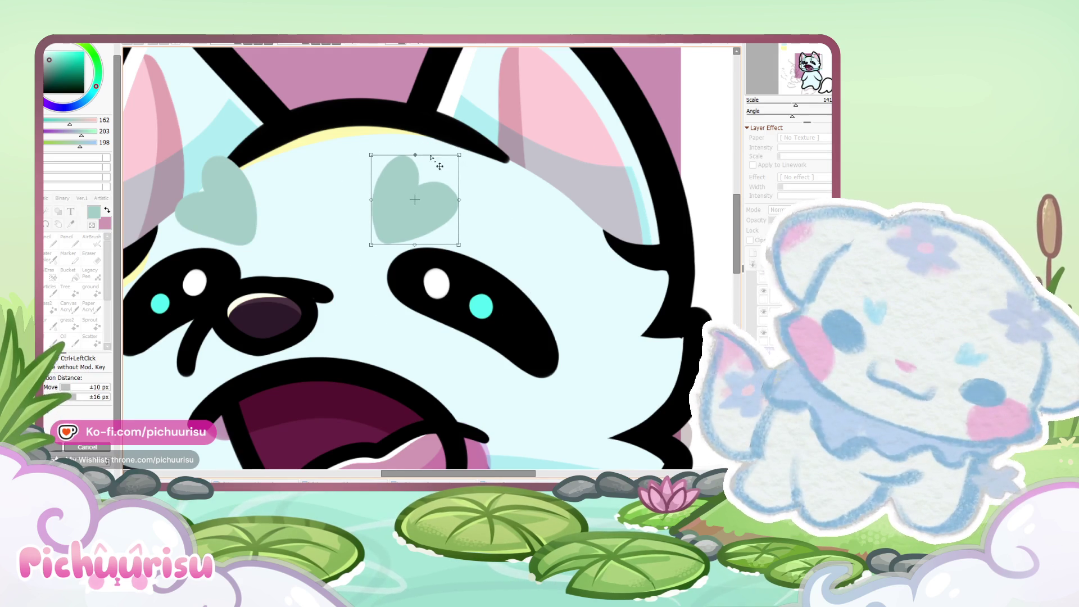
pyautogui.moveTo(370, 157); pyautogui.dragTo(369, 151)
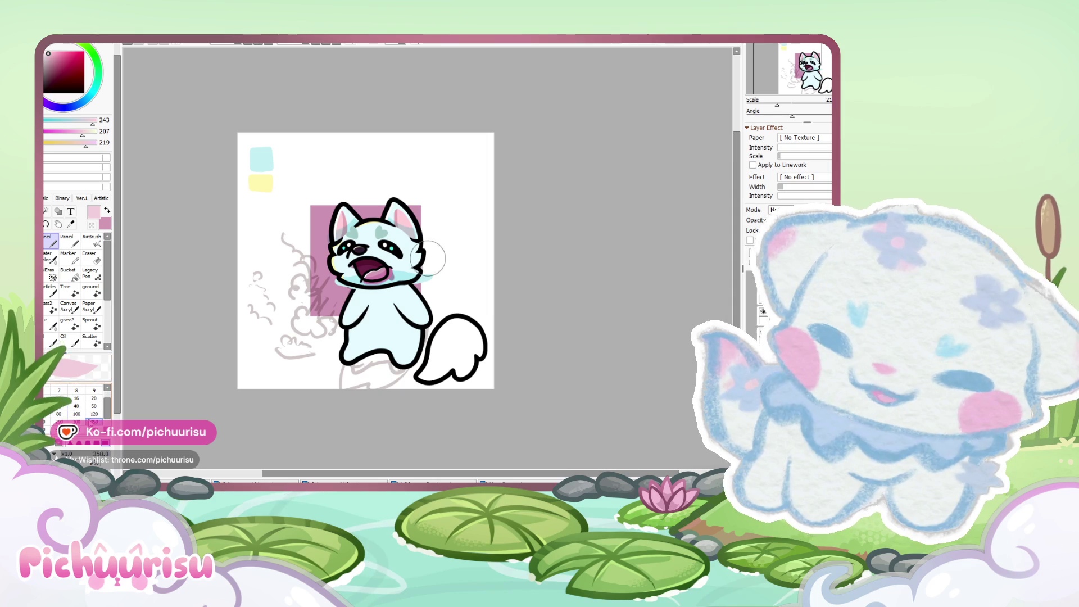
# Step: Paint pink blush on the right and left cheeks
pyautogui.scroll(2, 428, 259)
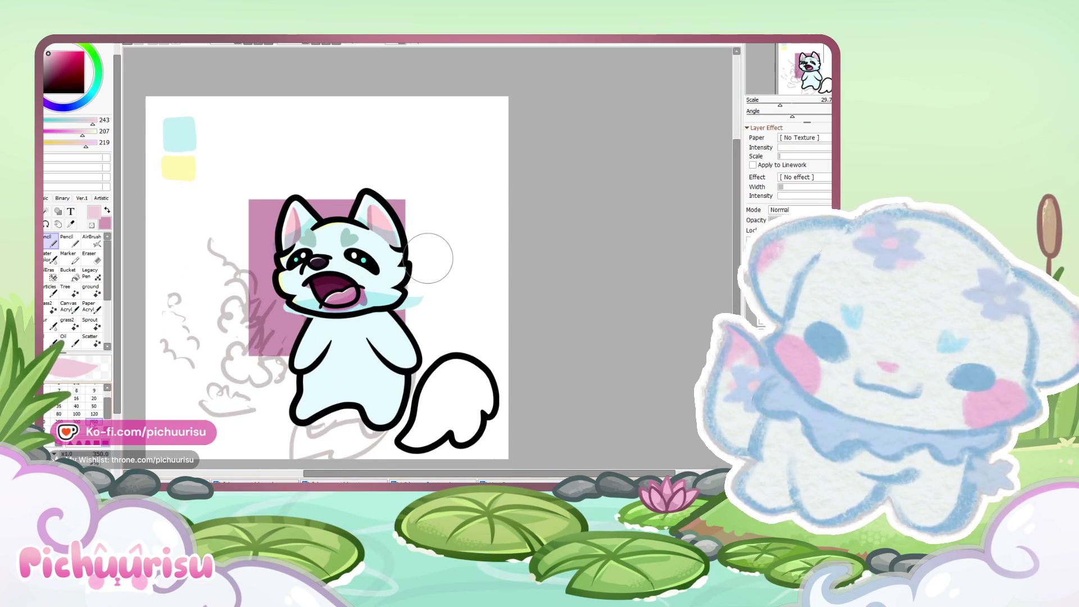
pyautogui.scroll(3, 416, 264)
pyautogui.moveTo(360, 284); pyautogui.dragTo(365, 292)
pyautogui.moveTo(205, 284); pyautogui.dragTo(209, 303)
pyautogui.scroll(-4, 393, 270)
pyautogui.scroll(4, 428, 258)
# Step: Shrink the brush, make the blush fainter, and sample the cat's light cyan
pyautogui.press('[')
pyautogui.press('[')
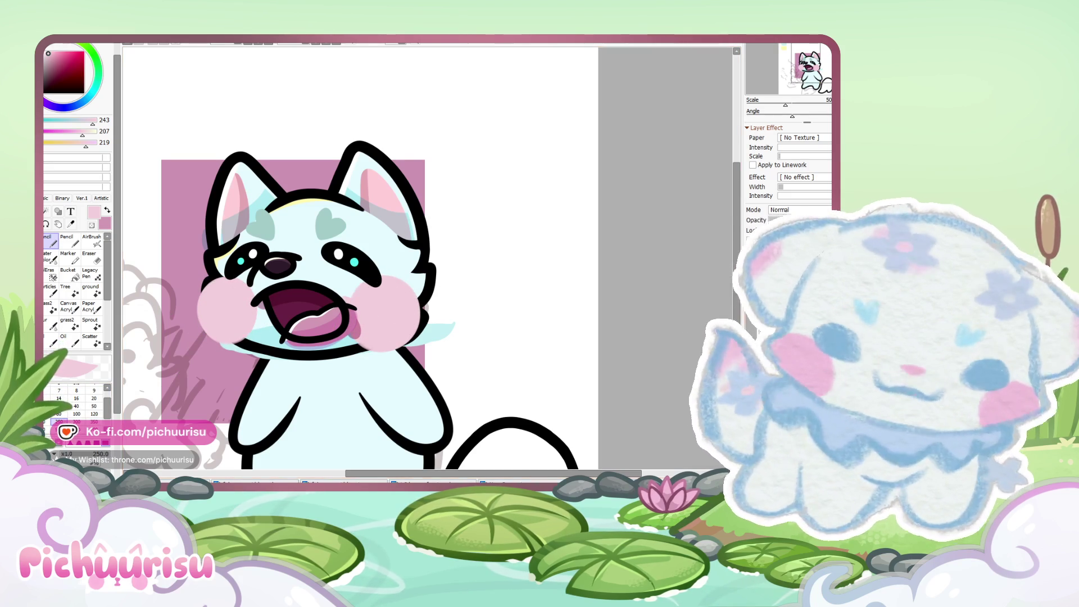
pyautogui.hotkey('ctrl', 'z')
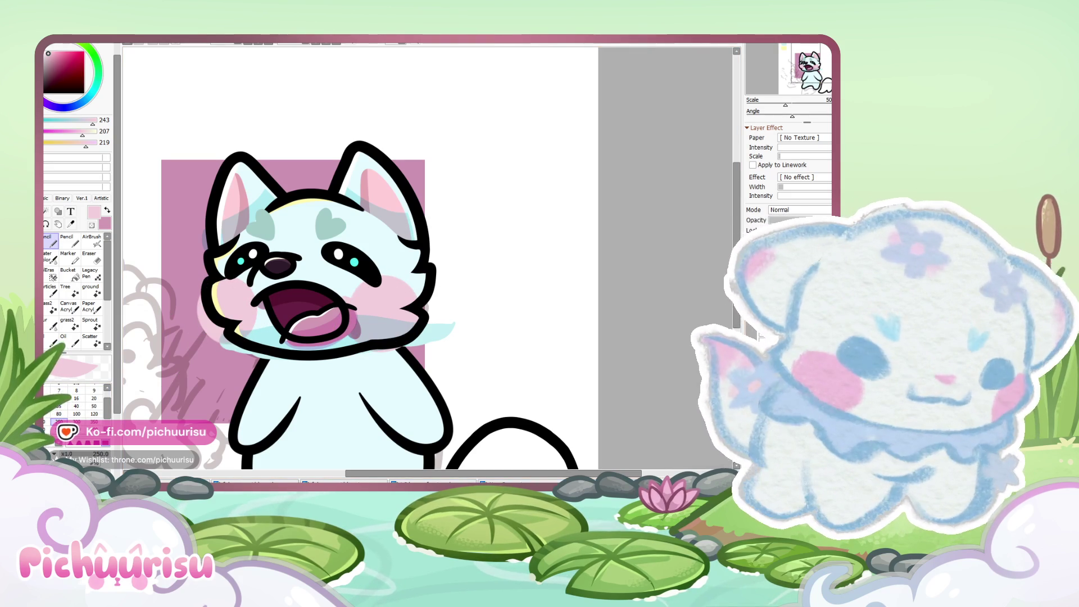
pyautogui.scroll(-4, 500, 291)
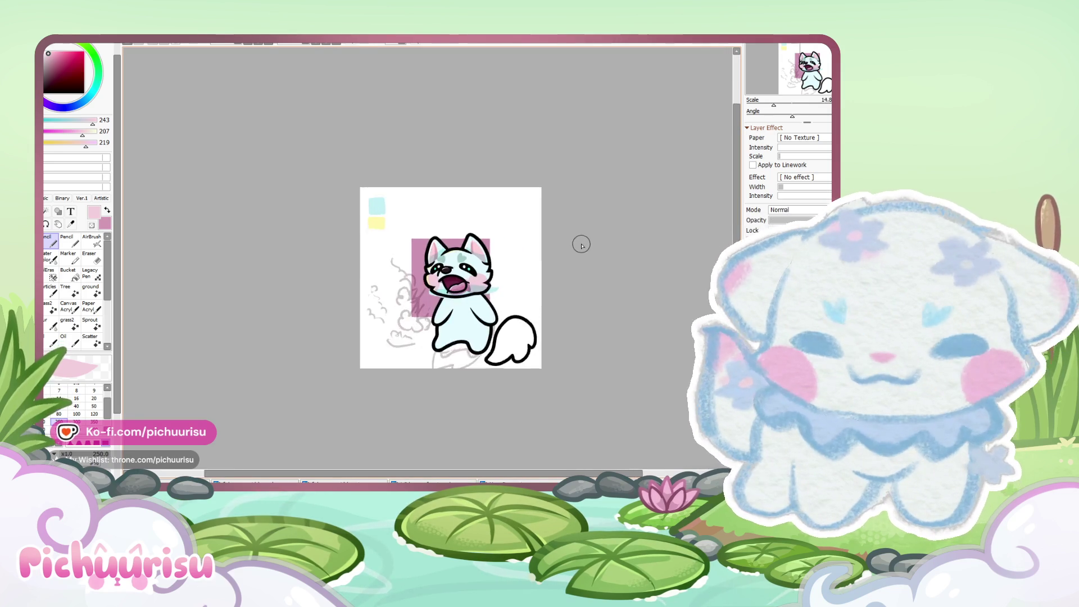
pyautogui.scroll(3, 582, 245)
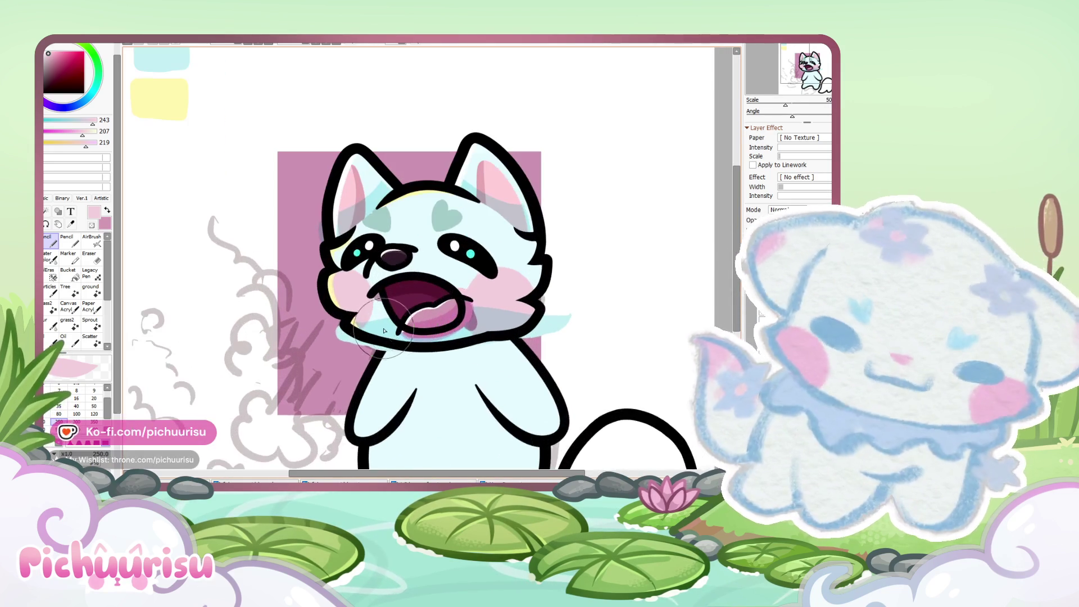
pyautogui.keyDown('alt'); pyautogui.click(368, 326); pyautogui.keyUp('alt')
pyautogui.scroll(-2, 402, 250)
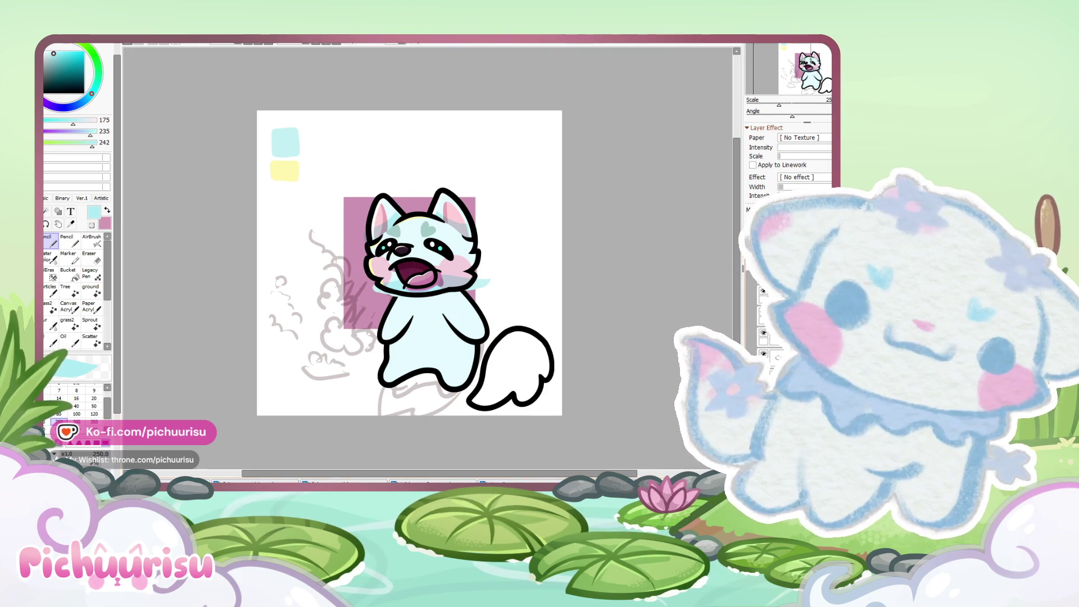
# Step: Compare the small-mouth and open-mouth faces with undo/redo, keeping the open-mouth, pink-cheeked version
pyautogui.hotkey('ctrl', 'z')
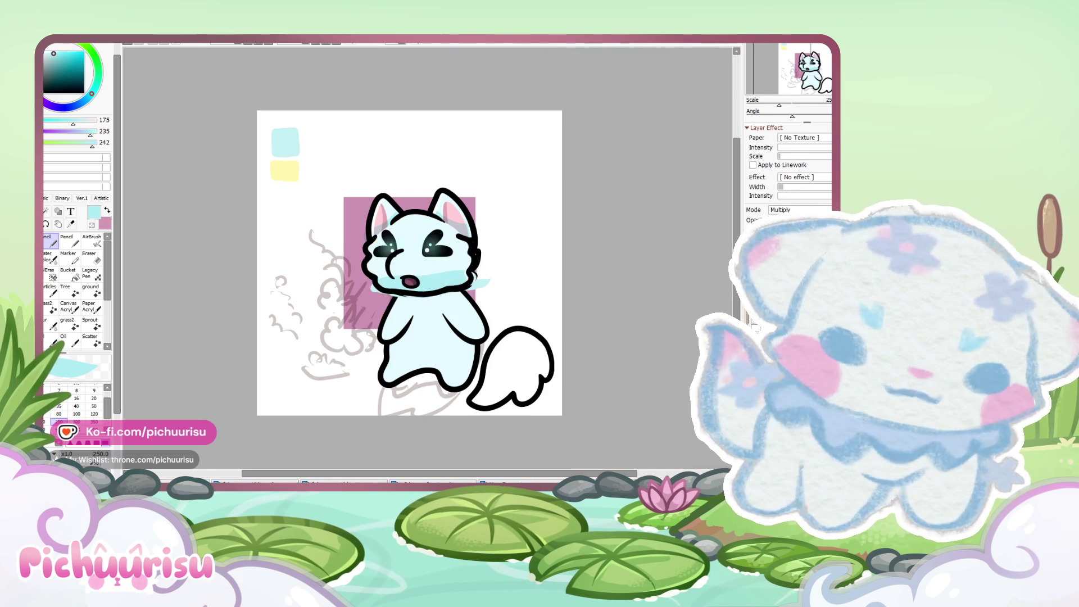
pyautogui.hotkey('ctrl', 'y')
pyautogui.hotkey('ctrl', 'z')
pyautogui.hotkey('ctrl', 'y')
pyautogui.hotkey('ctrl', 'z')
pyautogui.hotkey('ctrl', 'y')
pyautogui.hotkey('ctrl', 'z')
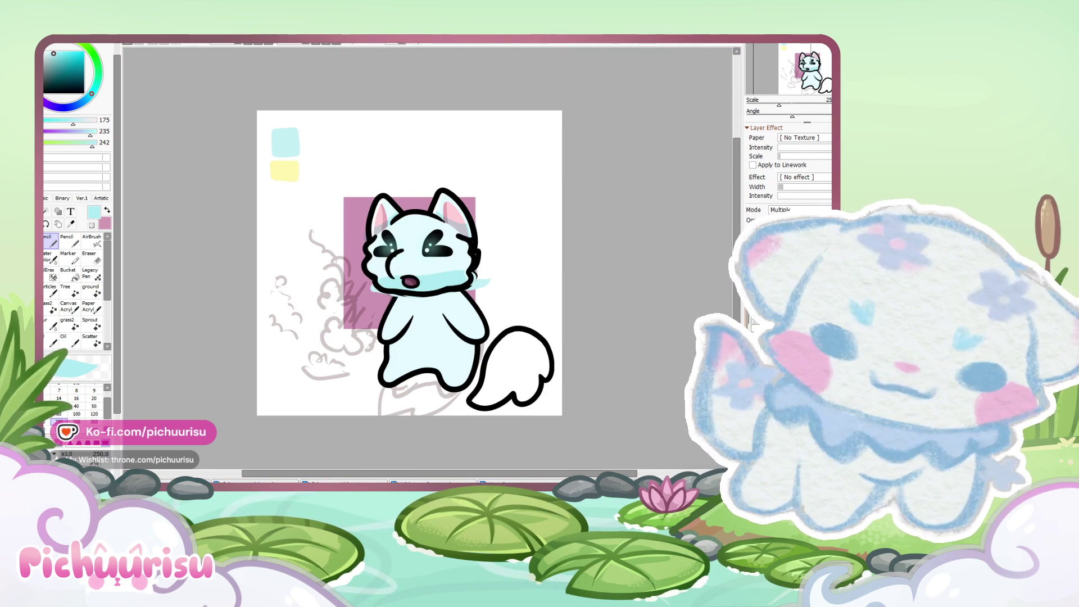
pyautogui.hotkey('ctrl', 'y')
# Step: Erase the blue fill spilling past the right leg outline with a large eraser
pyautogui.scroll(4, 400, 331)
pyautogui.press('e')
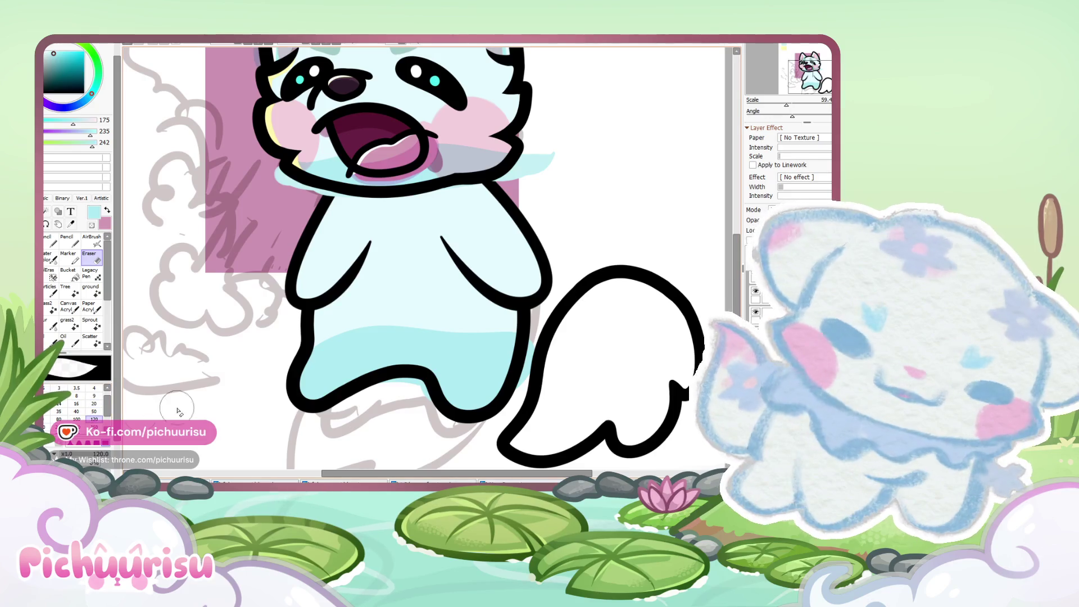
pyautogui.moveTo(520, 343); pyautogui.dragTo(534, 361)
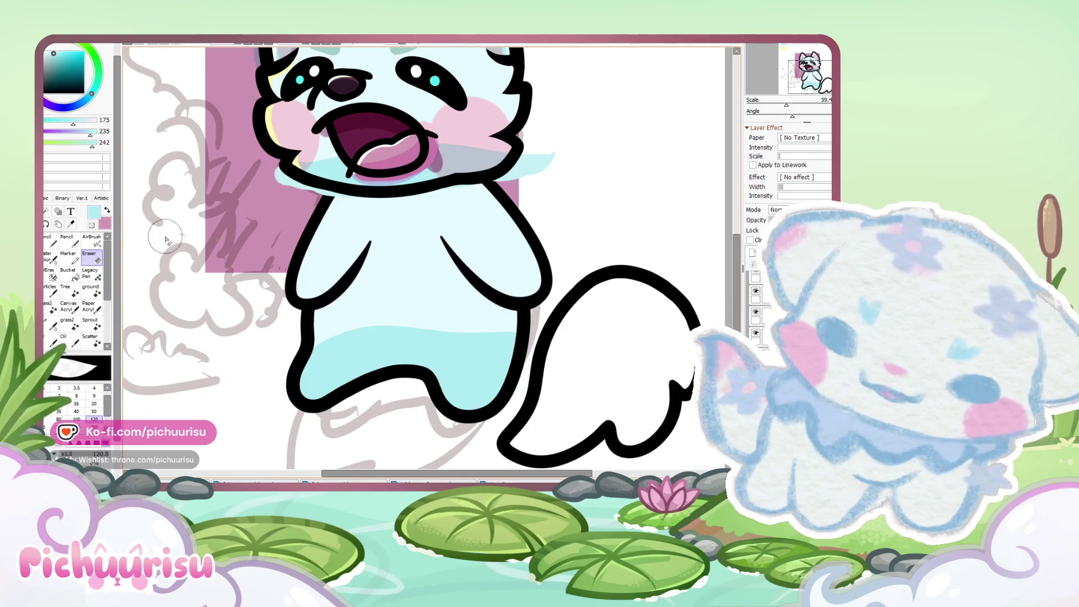
pyautogui.moveTo(523, 306); pyautogui.dragTo(514, 382)
pyautogui.scroll(2, 481, 409)
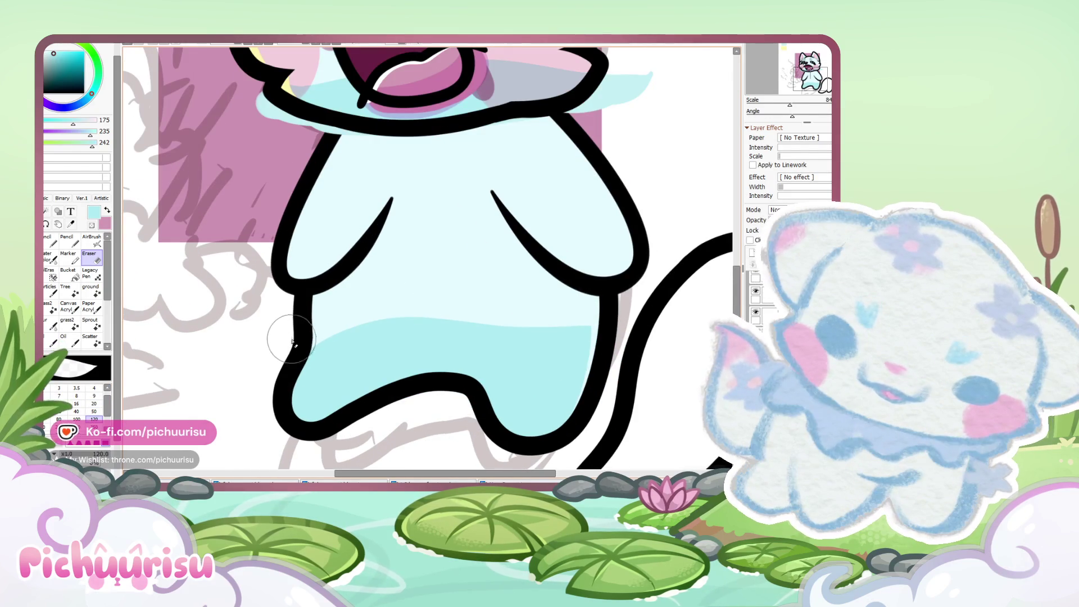
pyautogui.scroll(-3, 504, 289)
pyautogui.press('n')
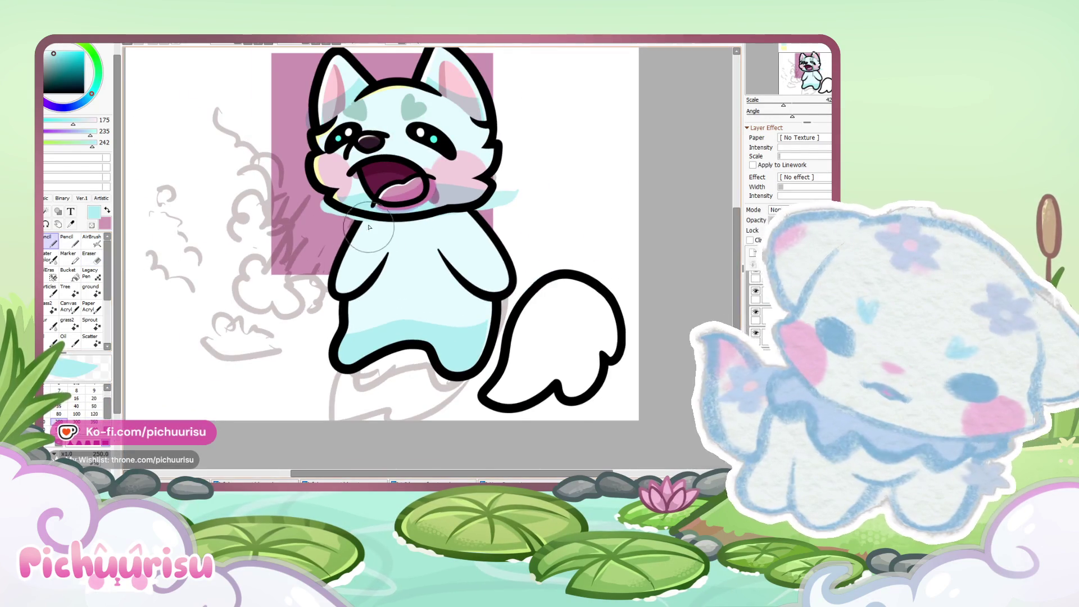
# Step: Check the chest layer, then select the layer holding the cat's tail
pyautogui.scroll(2, 471, 223)
pyautogui.scroll(-2, 471, 223)
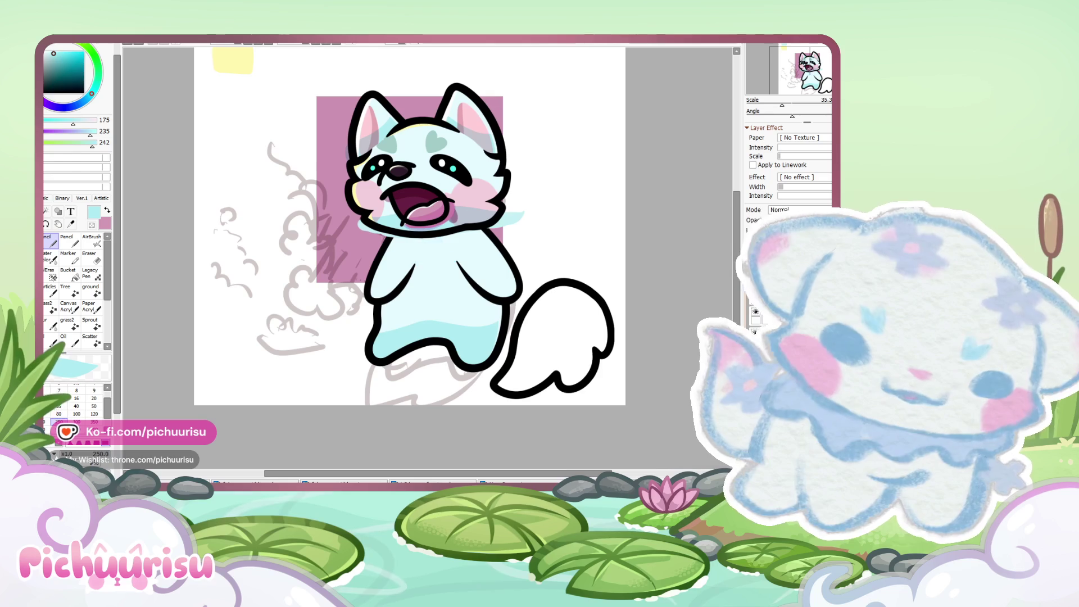
pyautogui.scroll(1, 568, 213)
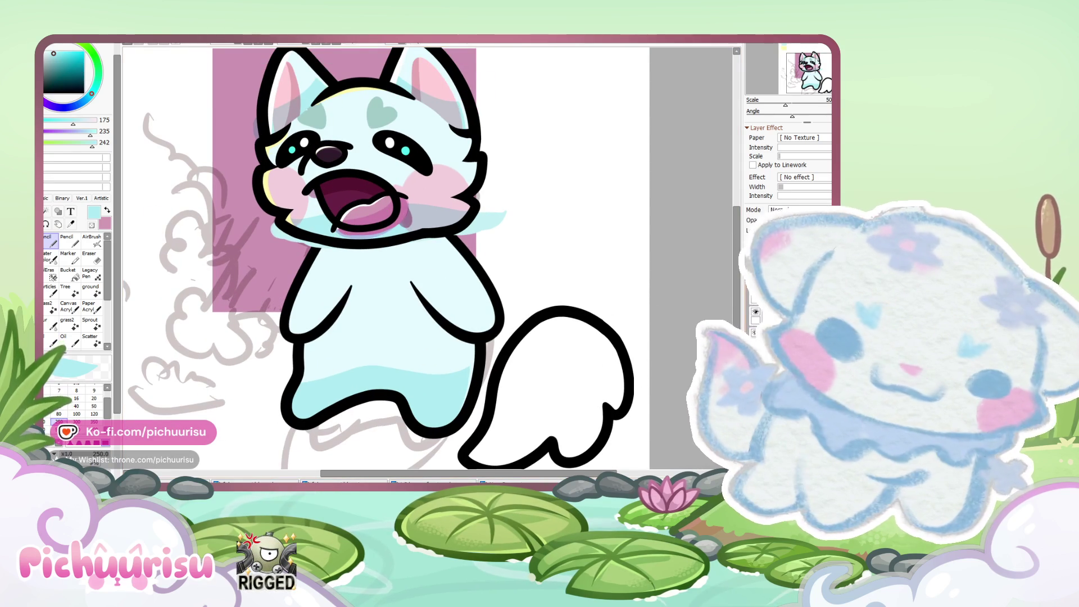
pyautogui.scroll(2, 316, 254)
pyautogui.scroll(-3, 470, 269)
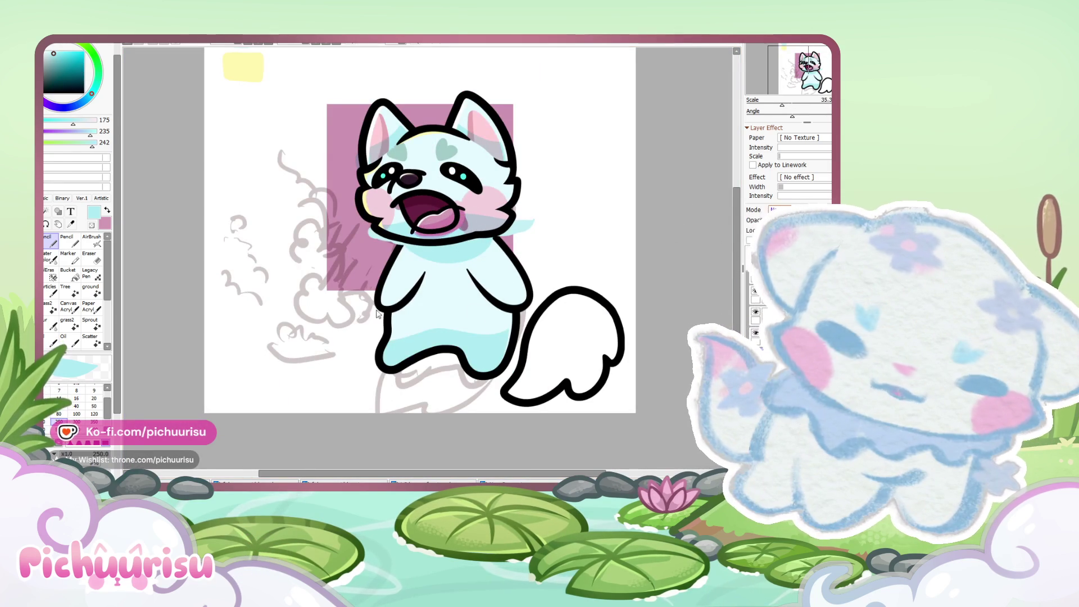
pyautogui.keyDown('ctrl'); pyautogui.keyDown('shift'); pyautogui.click(450, 258); pyautogui.keyUp('shift'); pyautogui.keyUp('ctrl')
pyautogui.scroll(-2, 449, 257)
pyautogui.scroll(1, 456, 259)
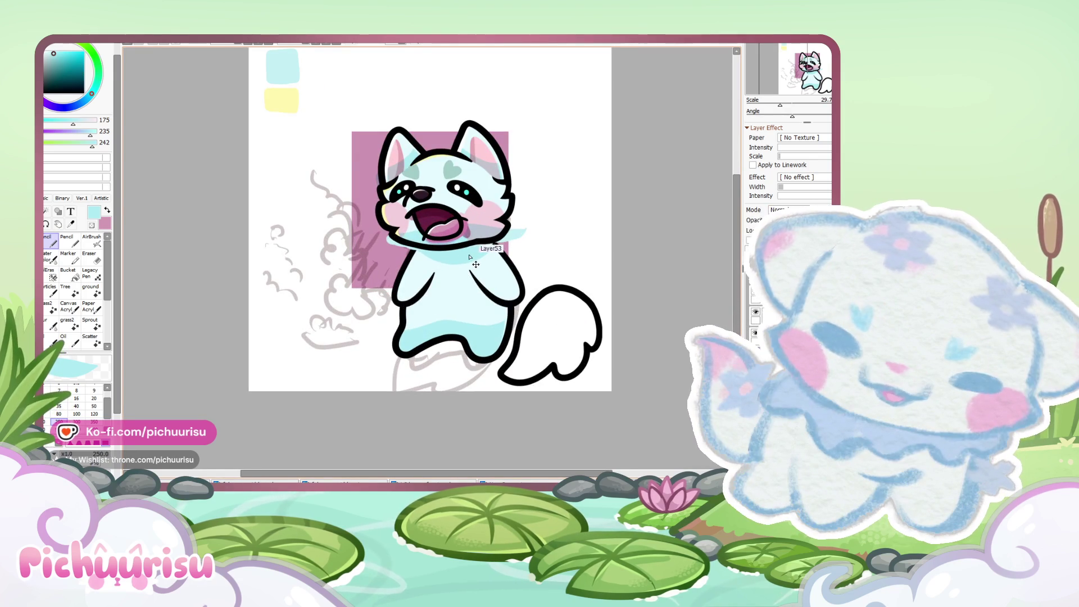
pyautogui.keyDown('ctrl'); pyautogui.keyDown('shift'); pyautogui.click(576, 365); pyautogui.keyUp('shift'); pyautogui.keyUp('ctrl')
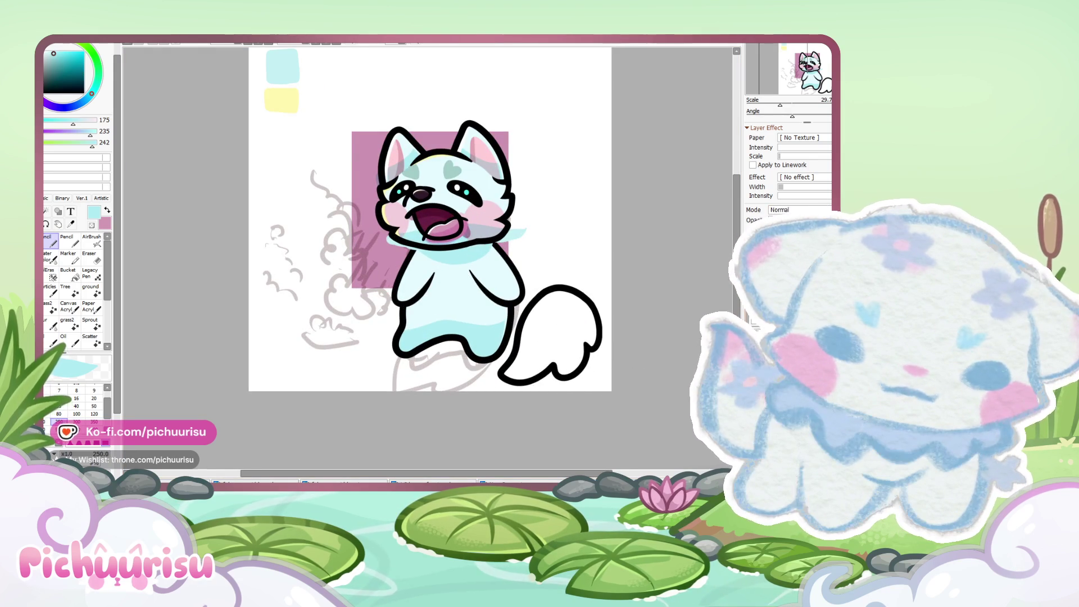
# Step: Paint the tail pale blue, pick a deeper cyan for shading, and erase a diagonal highlight strip
pyautogui.scroll(2, 650, 323)
pyautogui.moveTo(495, 307)
pyautogui.mouseDown()
pyautogui.moveTo(450, 407)
pyautogui.moveTo(506, 362)
pyautogui.moveTo(547, 361)
pyautogui.moveTo(489, 330)
pyautogui.moveTo(553, 324)
pyautogui.moveTo(500, 306)
pyautogui.moveTo(525, 284)
pyautogui.moveTo(548, 287)
pyautogui.moveTo(484, 393)
pyautogui.moveTo(523, 374)
pyautogui.moveTo(514, 339)
pyautogui.moveTo(547, 306)
pyautogui.moveTo(525, 306)
pyautogui.mouseUp()
pyautogui.keyDown('alt'); pyautogui.click(433, 186); pyautogui.keyUp('alt')
pyautogui.click(91, 260)
pyautogui.moveTo(513, 269); pyautogui.dragTo(465, 376)
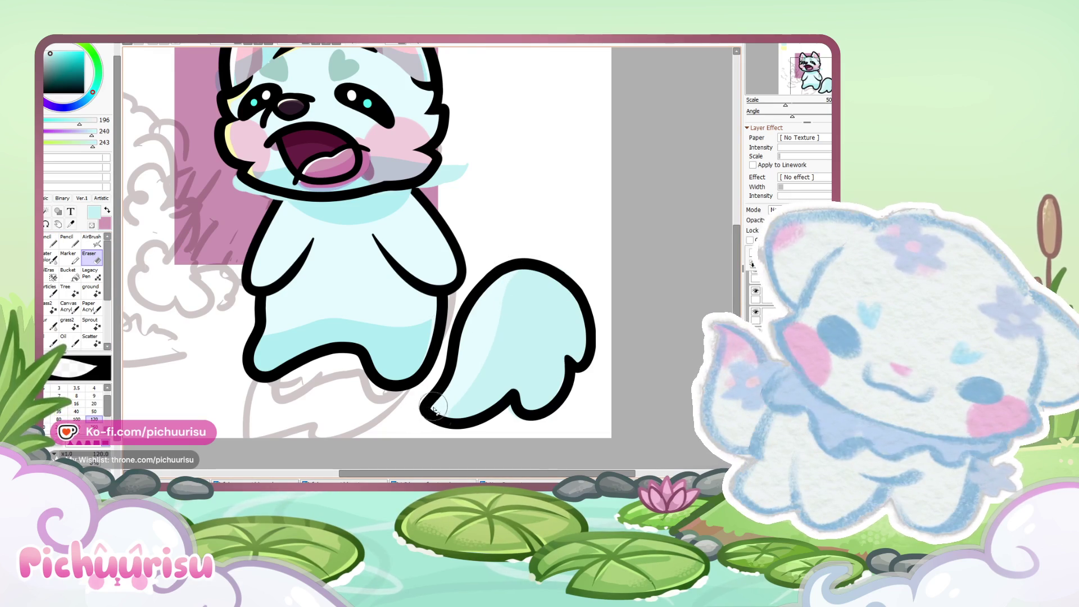
pyautogui.scroll(-6, 422, 393)
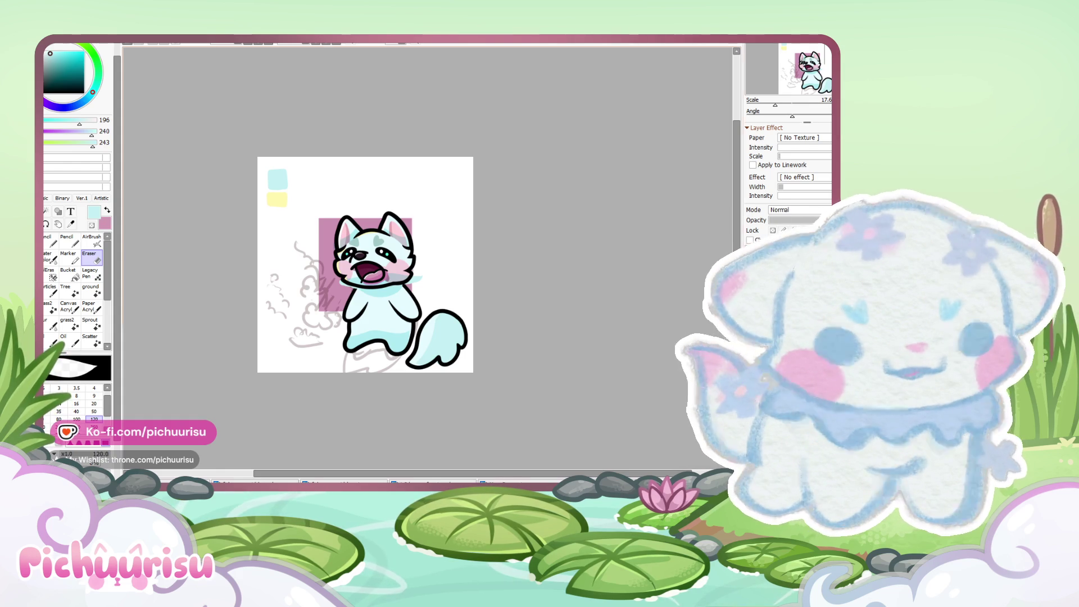
pyautogui.scroll(3, 400, 290)
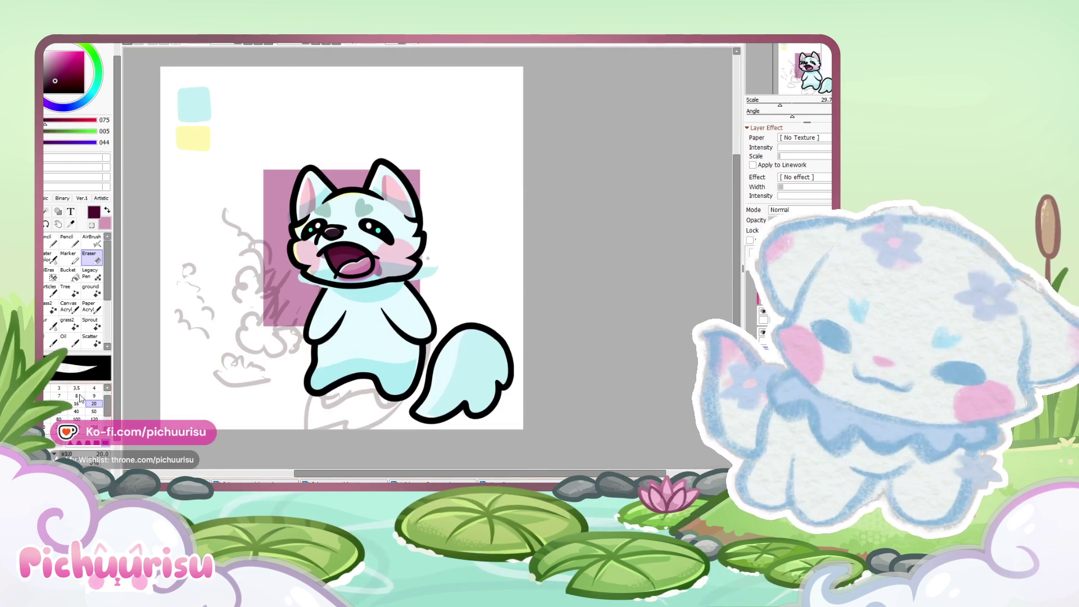
# Step: Draw a wavy dark maroon frill across the cat's chest with the pen at size 50
pyautogui.click(76, 412)
pyautogui.hotkey('ctrl', '+')
pyautogui.hotkey('ctrl', '+')
pyautogui.hotkey('ctrl', '+')
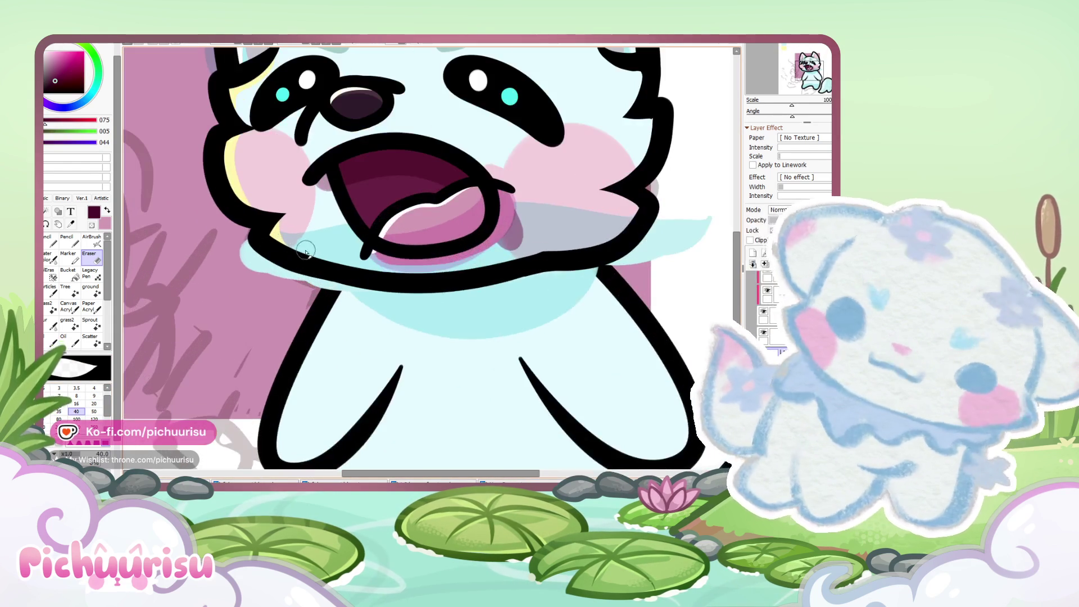
pyautogui.click(50, 242)
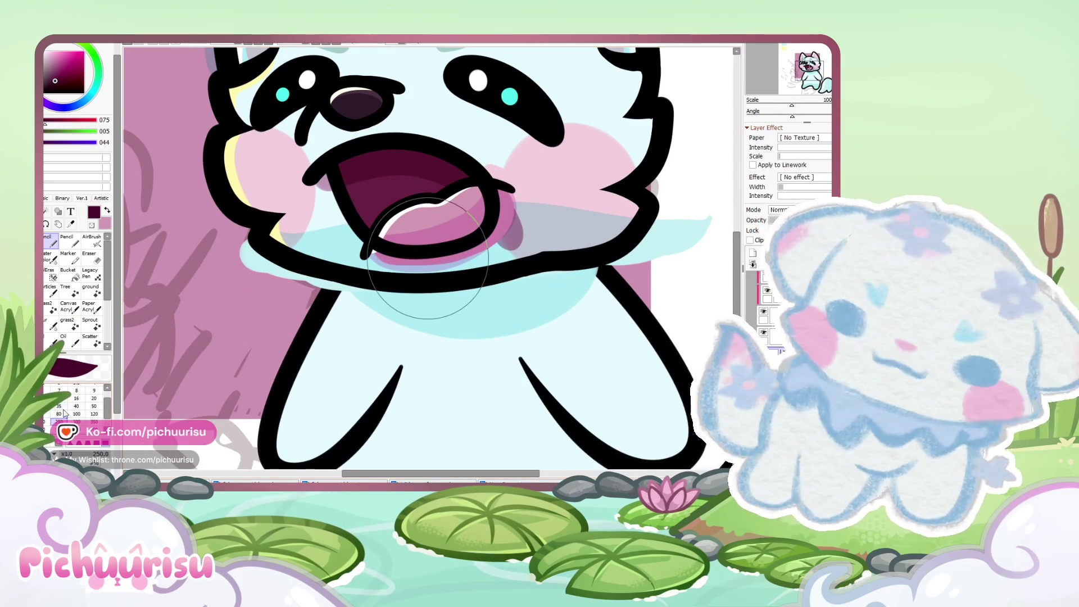
pyautogui.click(94, 406)
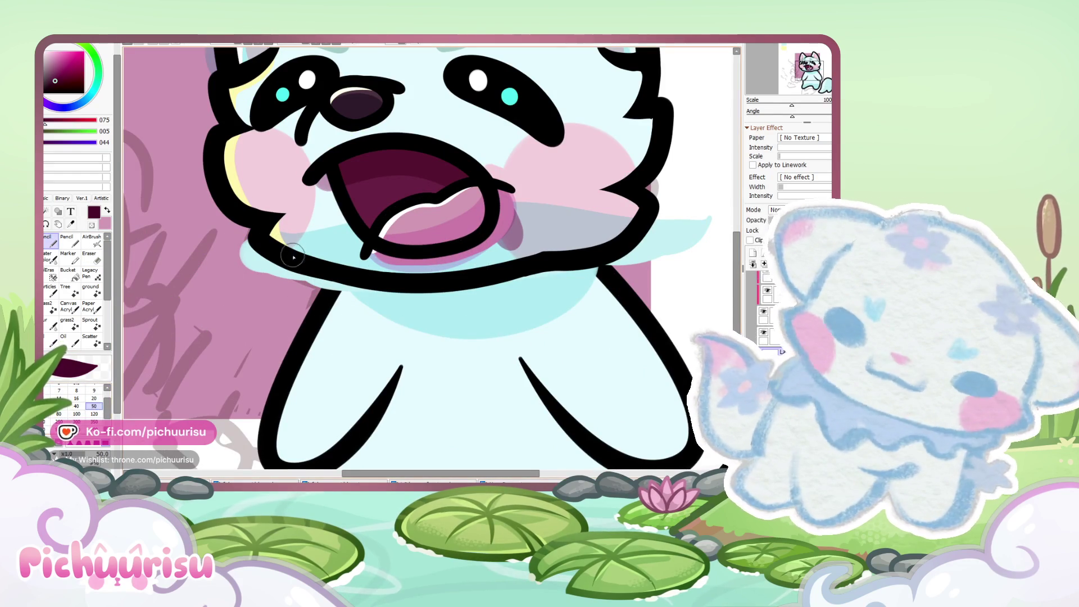
pyautogui.moveTo(248, 282)
pyautogui.mouseDown()
pyautogui.moveTo(362, 360)
pyautogui.moveTo(579, 348)
pyautogui.moveTo(654, 260)
pyautogui.moveTo(694, 168)
pyautogui.mouseUp()
pyautogui.scroll(-5, 598, 116)
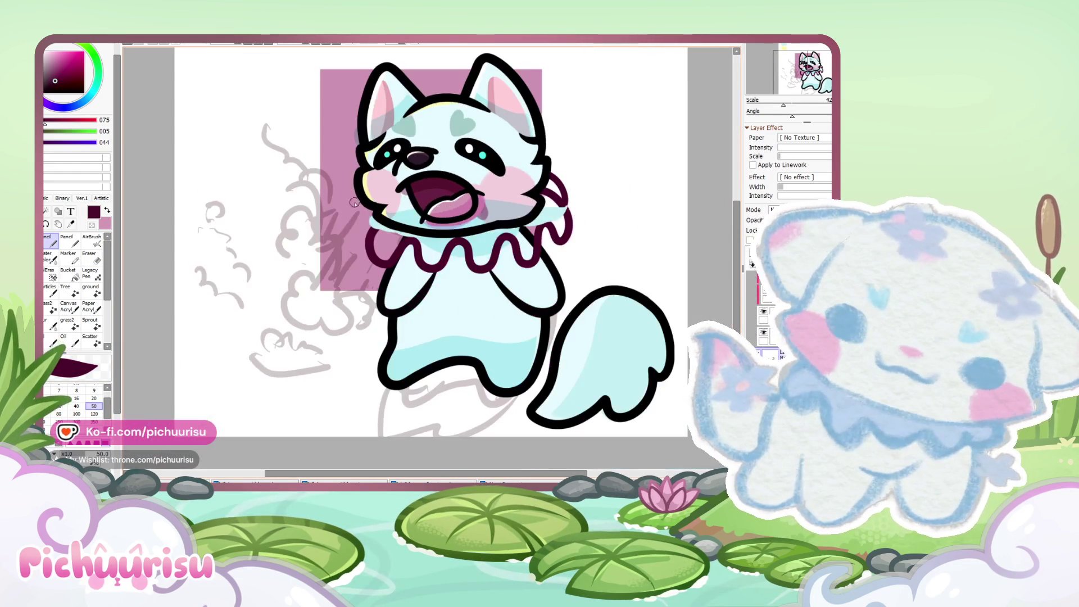
pyautogui.scroll(5, 355, 204)
pyautogui.moveTo(359, 186)
pyautogui.mouseDown()
pyautogui.moveTo(315, 258)
pyautogui.moveTo(332, 338)
pyautogui.moveTo(568, 344)
pyautogui.mouseUp()
pyautogui.scroll(-3, 331, 336)
pyautogui.scroll(3, 332, 336)
pyautogui.scroll(1, 337, 345)
pyautogui.scroll(-2, 562, 337)
pyautogui.scroll(2, 523, 242)
pyautogui.moveTo(523, 242); pyautogui.dragTo(446, 359)
pyautogui.scroll(-4, 445, 359)
pyautogui.scroll(5, 437, 388)
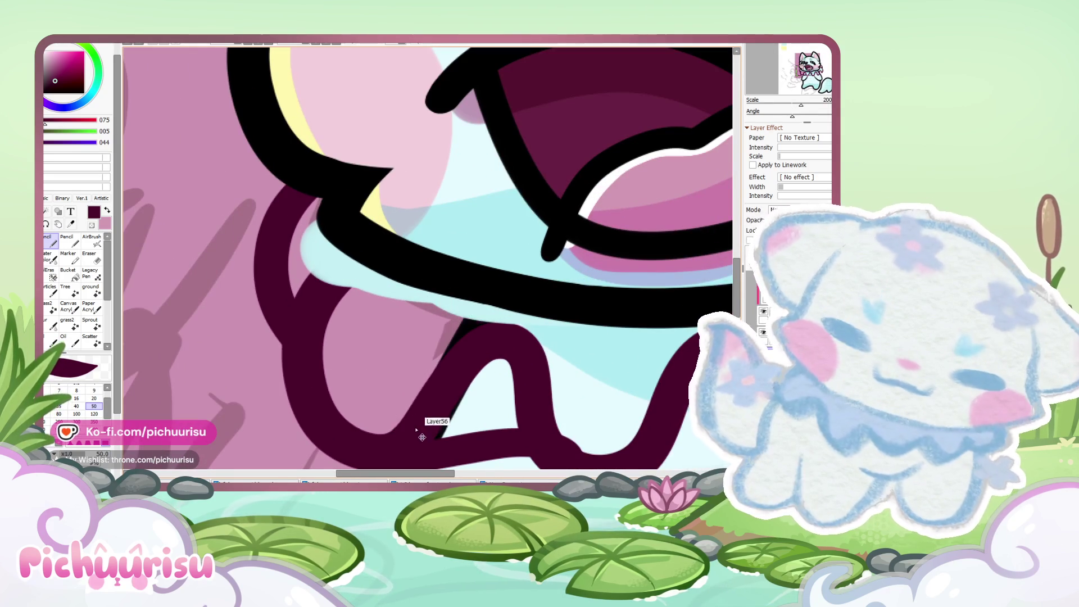
# Step: Erase stray bits of the frill, then return to the pen and inspect the strokes
pyautogui.press('e')
pyautogui.scroll(-3, 436, 298)
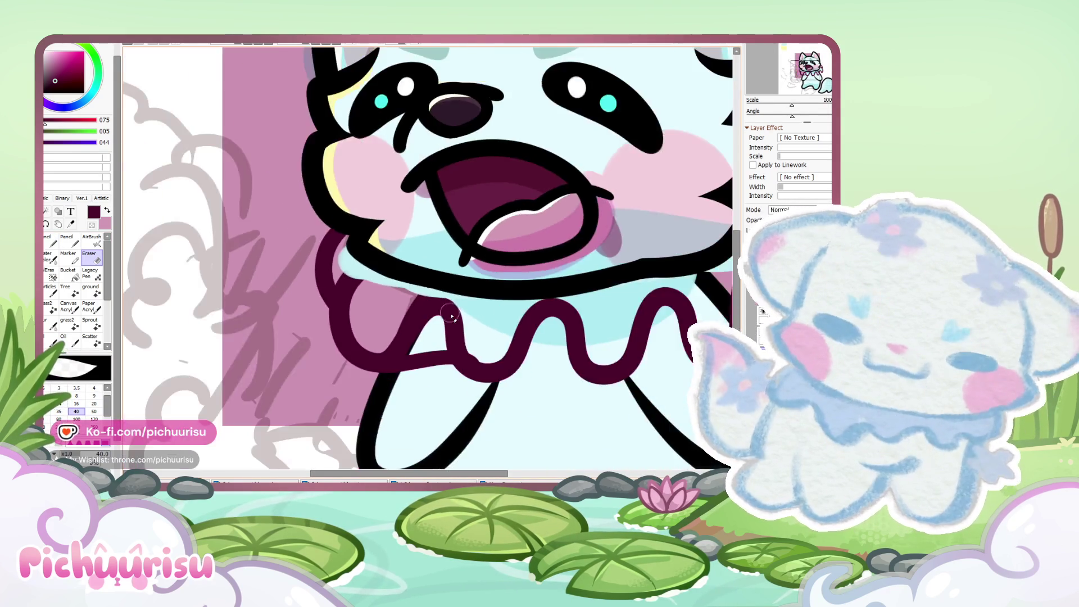
pyautogui.scroll(5, 436, 298)
pyautogui.scroll(-3, 409, 344)
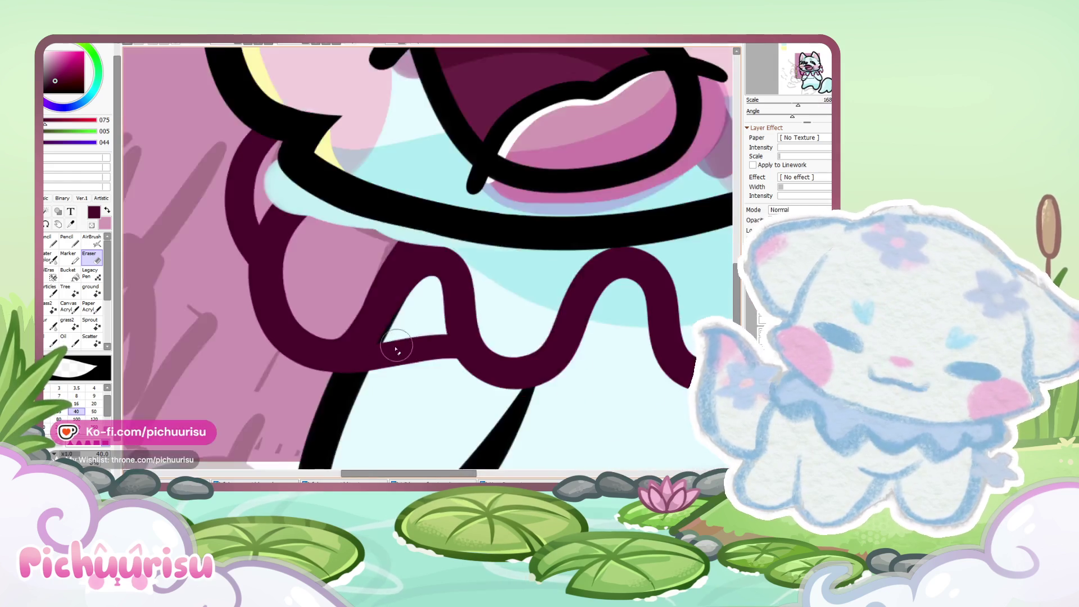
pyautogui.scroll(-3, 409, 344)
pyautogui.press('n')
pyautogui.scroll(5, 399, 376)
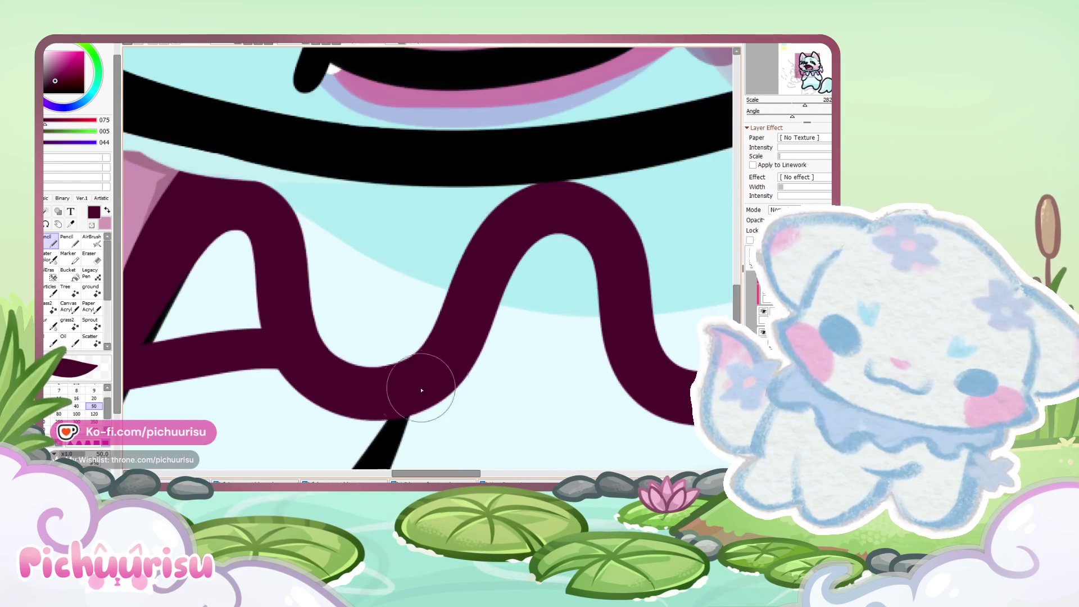
pyautogui.scroll(-2, 411, 394)
pyautogui.scroll(-3, 405, 356)
pyautogui.scroll(3, 523, 312)
pyautogui.scroll(2, 578, 380)
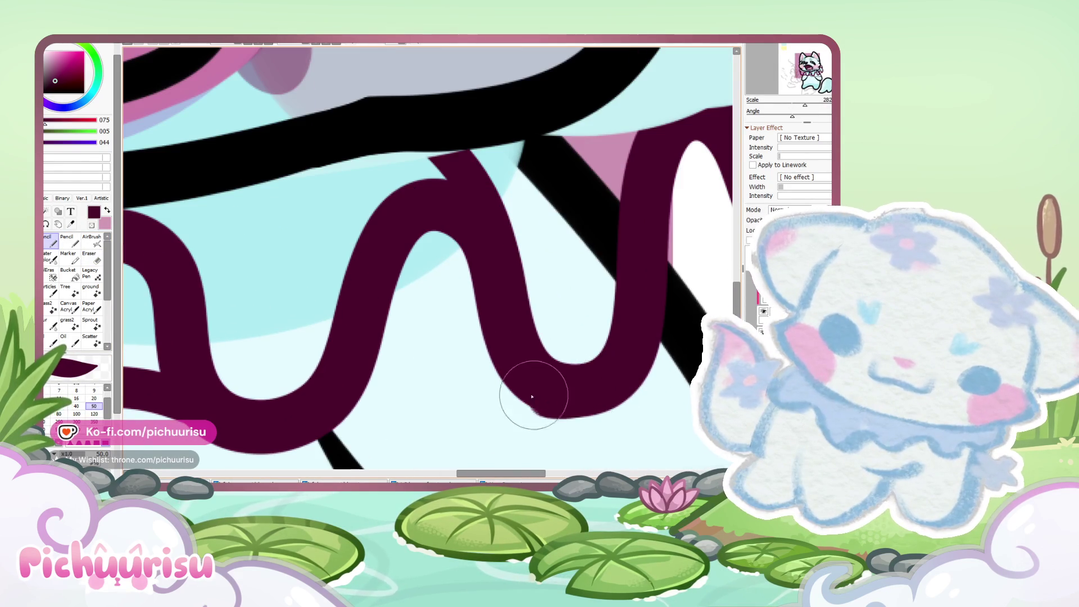
pyautogui.scroll(-3, 287, 422)
pyautogui.scroll(3, 393, 348)
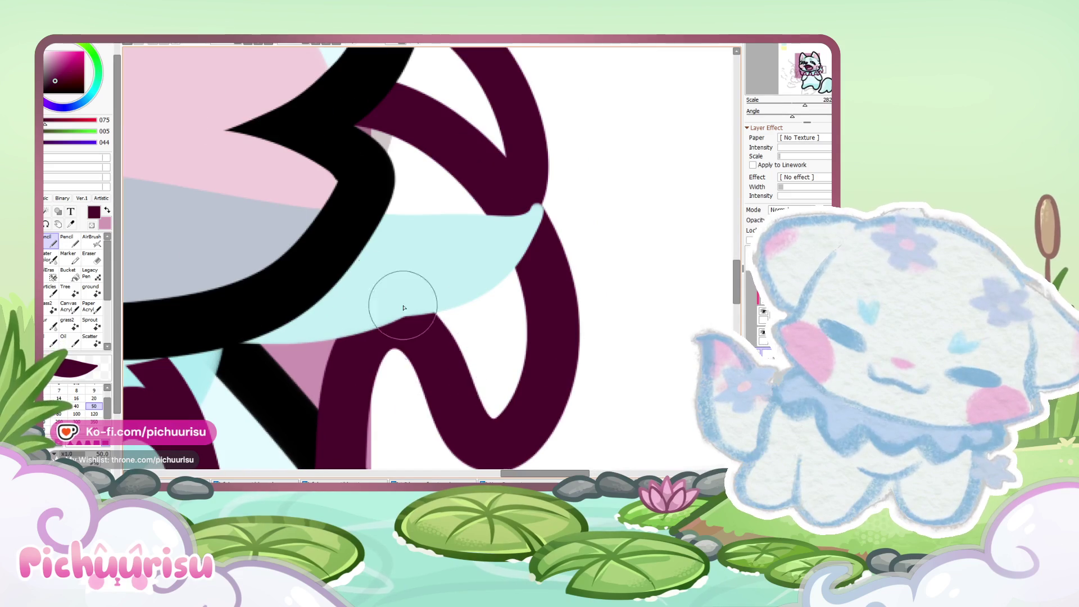
pyautogui.scroll(1, 464, 361)
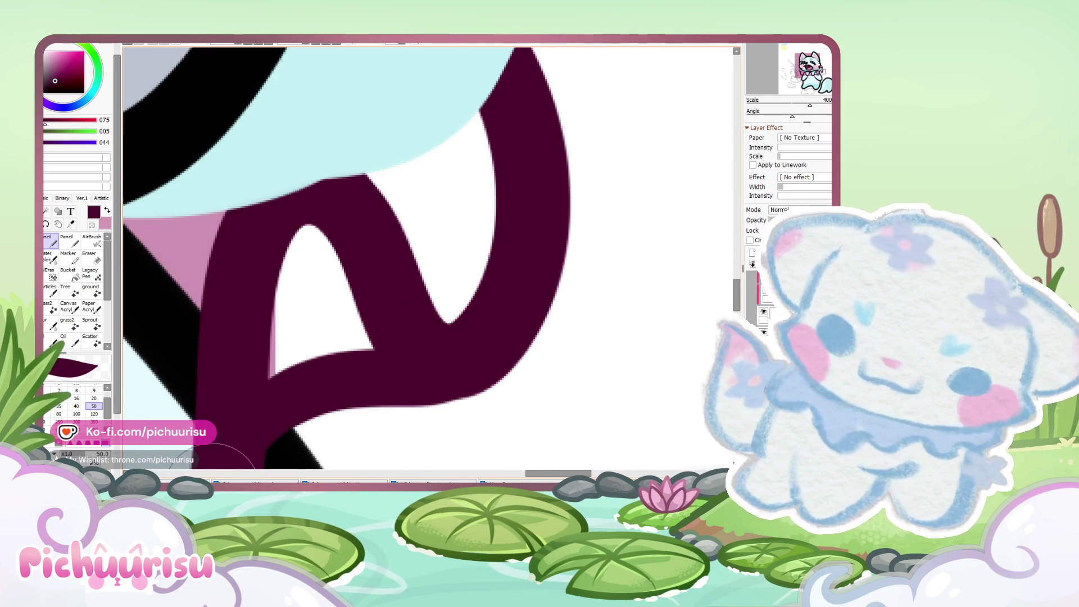
pyautogui.scroll(-6, 390, 241)
pyautogui.scroll(1, 309, 258)
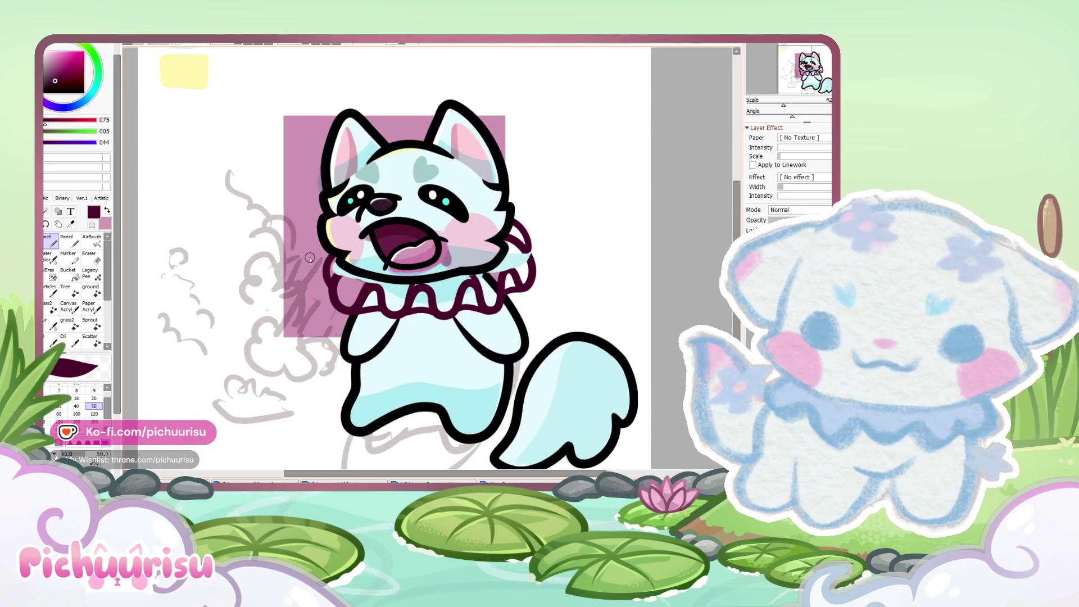
pyautogui.scroll(1, 364, 278)
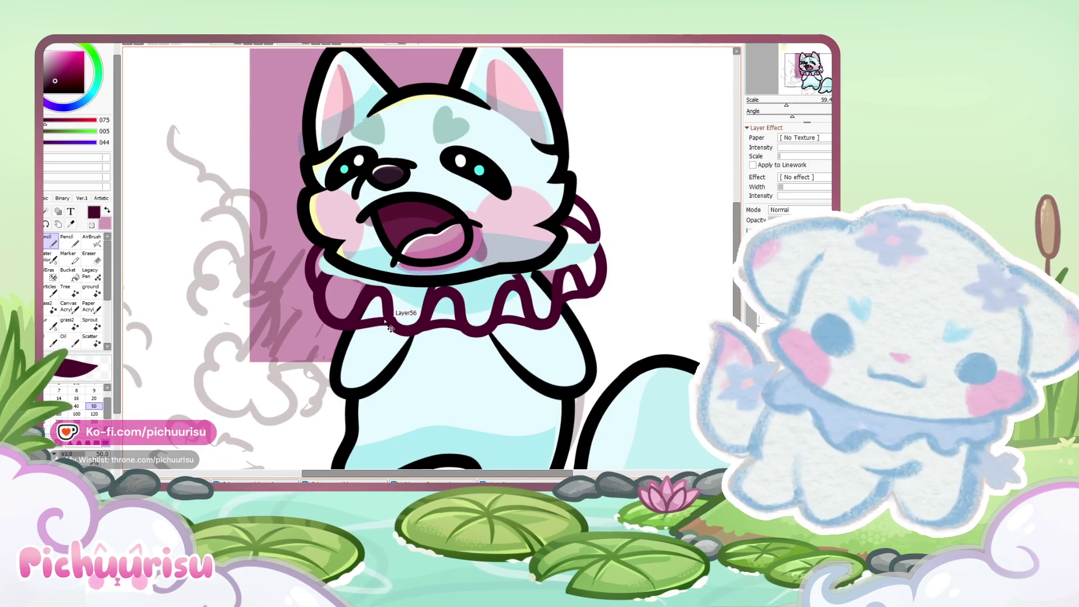
pyautogui.scroll(-5, 330, 349)
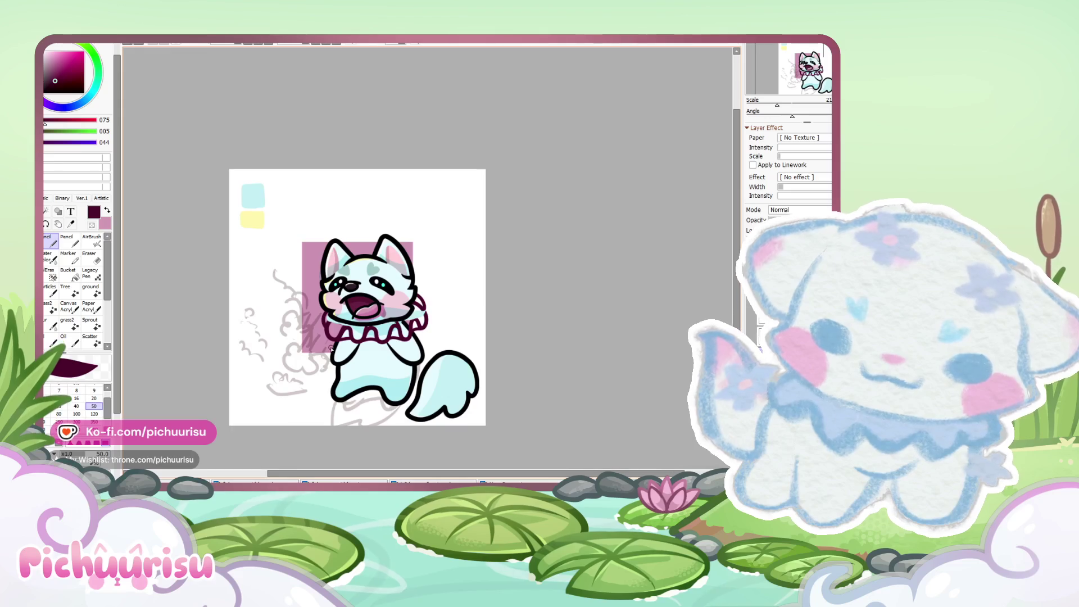
pyautogui.scroll(6, 330, 348)
pyautogui.scroll(2, 306, 432)
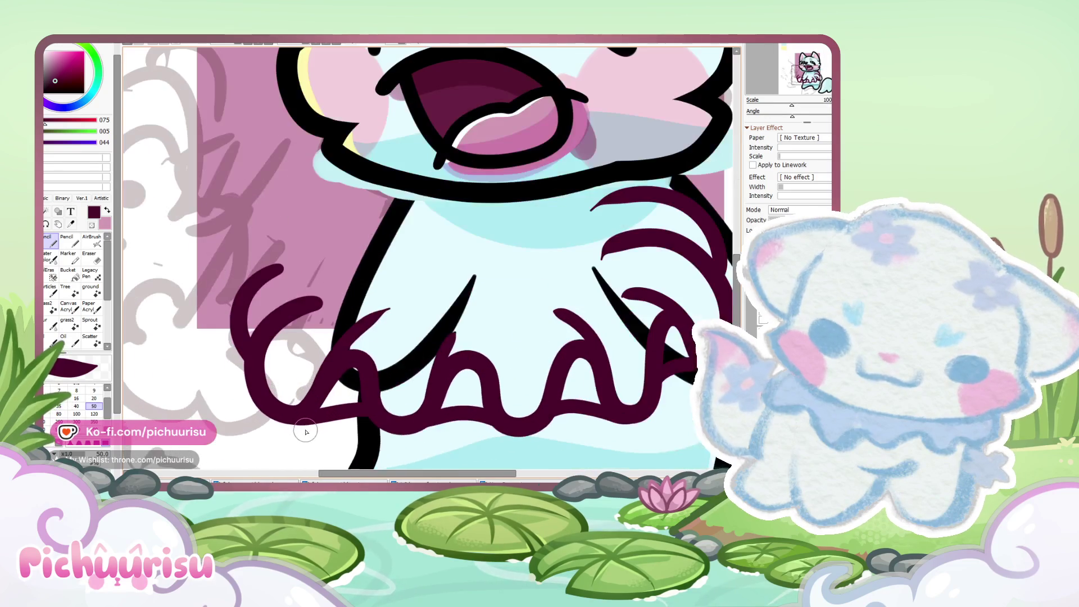
# Step: Lasso the left part of the frill and transform it into place
pyautogui.press('a')
pyautogui.moveTo(245, 227)
pyautogui.mouseDown()
pyautogui.moveTo(215, 406)
pyautogui.moveTo(260, 430)
pyautogui.mouseUp()
pyautogui.hotkey('ctrl', 't')
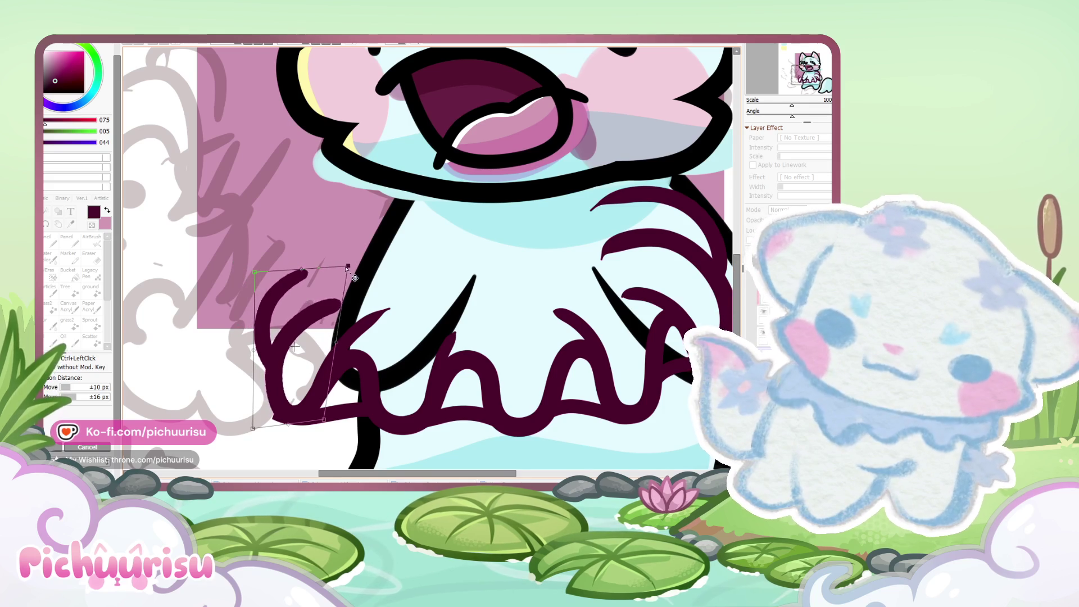
pyautogui.press('Return')
# Step: Zoom in and erase the ruff's stray edges
pyautogui.press('e')
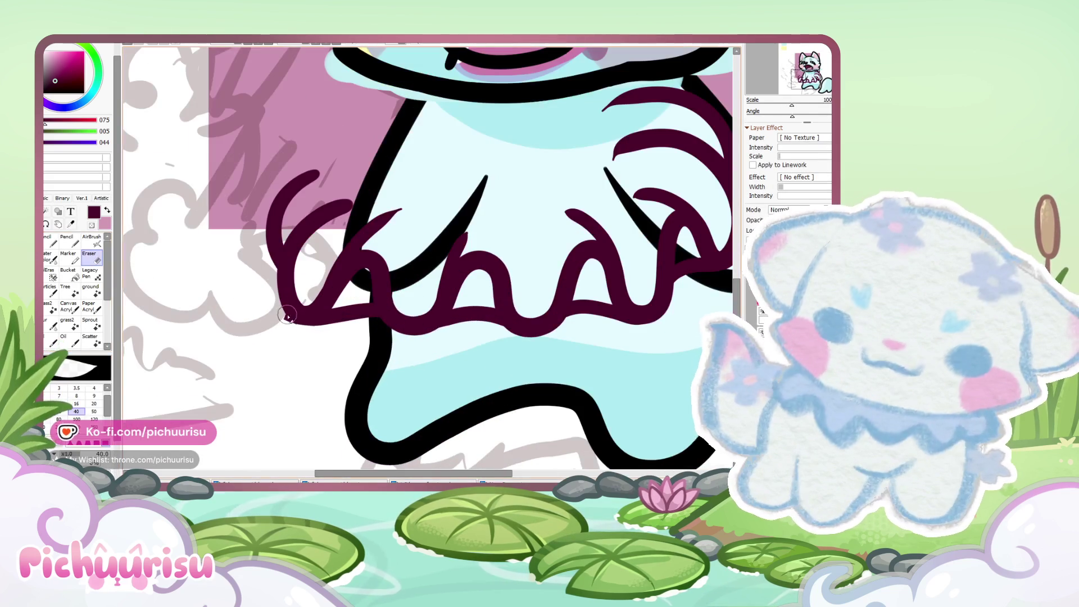
pyautogui.scroll(5, 286, 312)
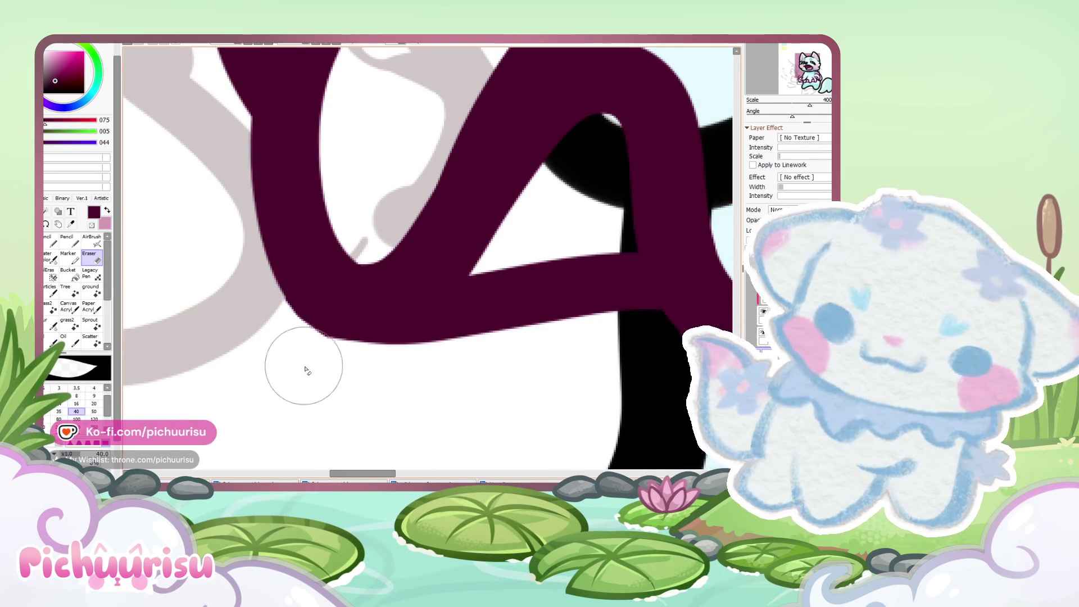
pyautogui.scroll(3, 281, 307)
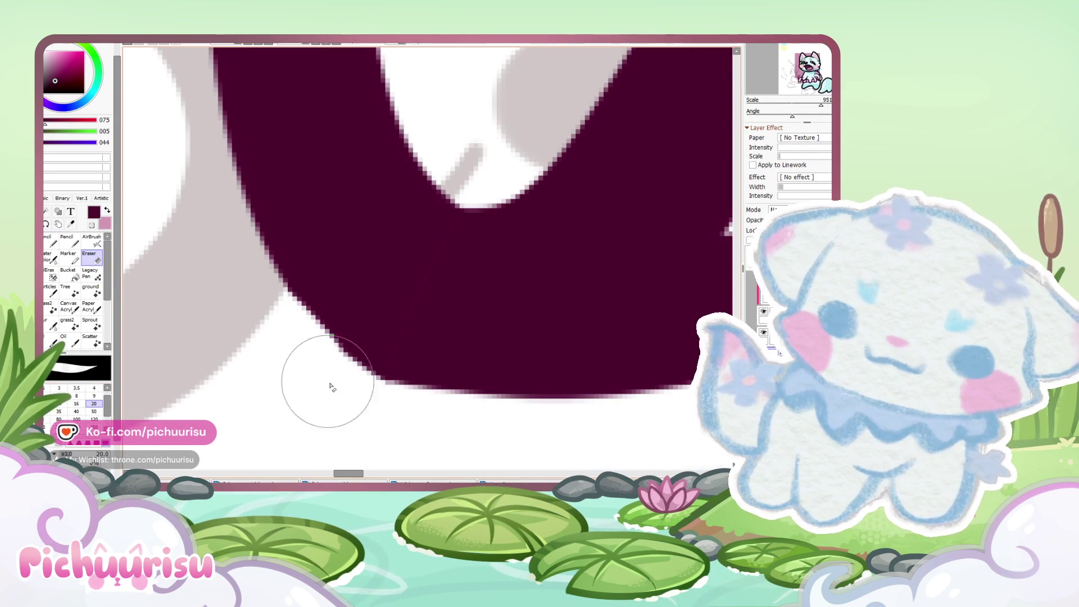
pyautogui.scroll(-4, 277, 378)
pyautogui.scroll(2, 272, 373)
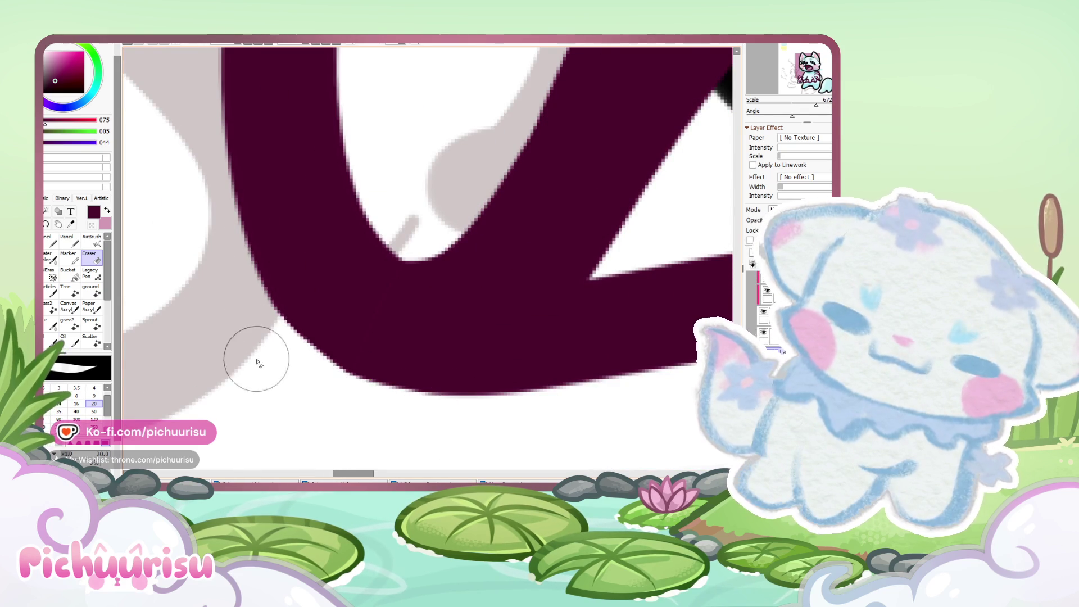
pyautogui.scroll(-12, 288, 369)
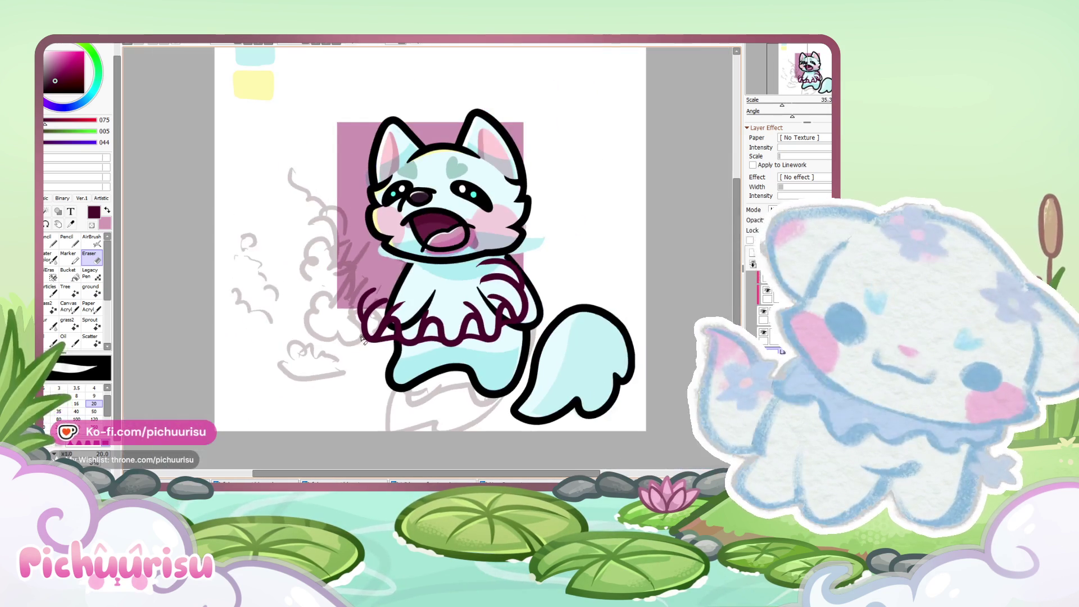
pyautogui.hotkey('ctrl', 't')
# Step: Move the maroon ruff up to the cat's neck, tilt it clockwise and narrow its corners
pyautogui.moveTo(434, 326); pyautogui.dragTo(454, 277)
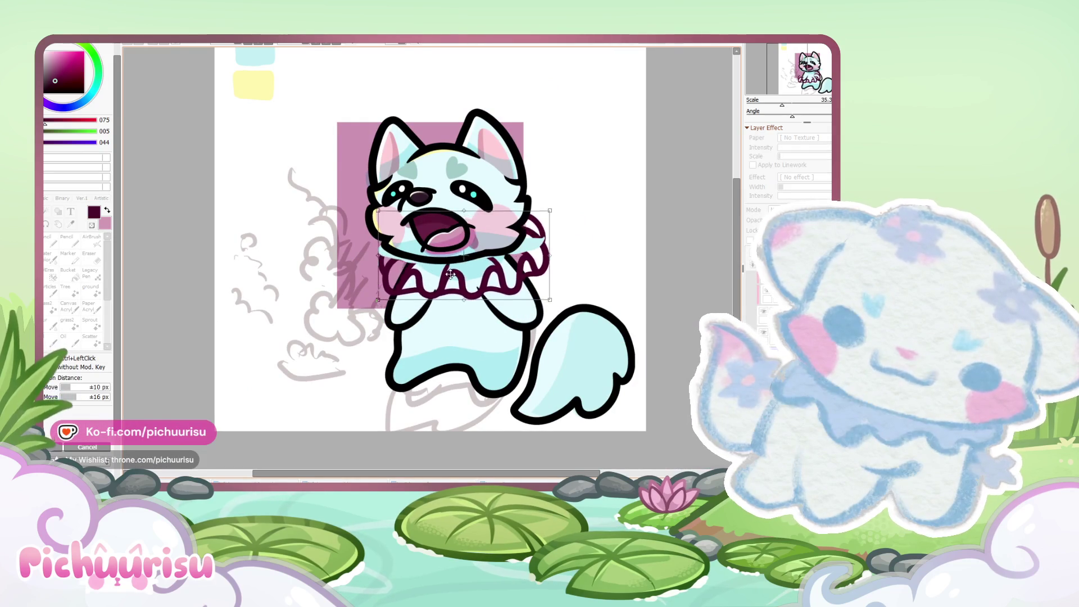
pyautogui.moveTo(598, 295); pyautogui.dragTo(591, 316)
pyautogui.moveTo(491, 262); pyautogui.dragTo(488, 262)
pyautogui.moveTo(549, 215); pyautogui.dragTo(548, 219)
pyautogui.moveTo(544, 304); pyautogui.dragTo(540, 302)
pyautogui.moveTo(374, 294); pyautogui.dragTo(371, 291)
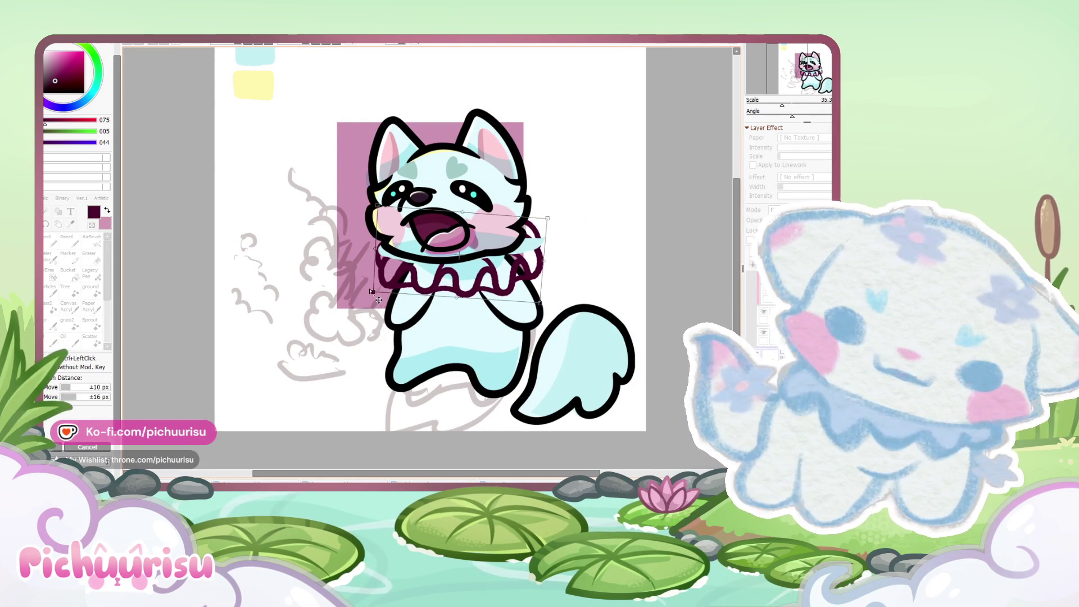
pyautogui.press('Return')
# Step: Remove the old cyan collar strip and set up the pencil at size 120
pyautogui.press('e')
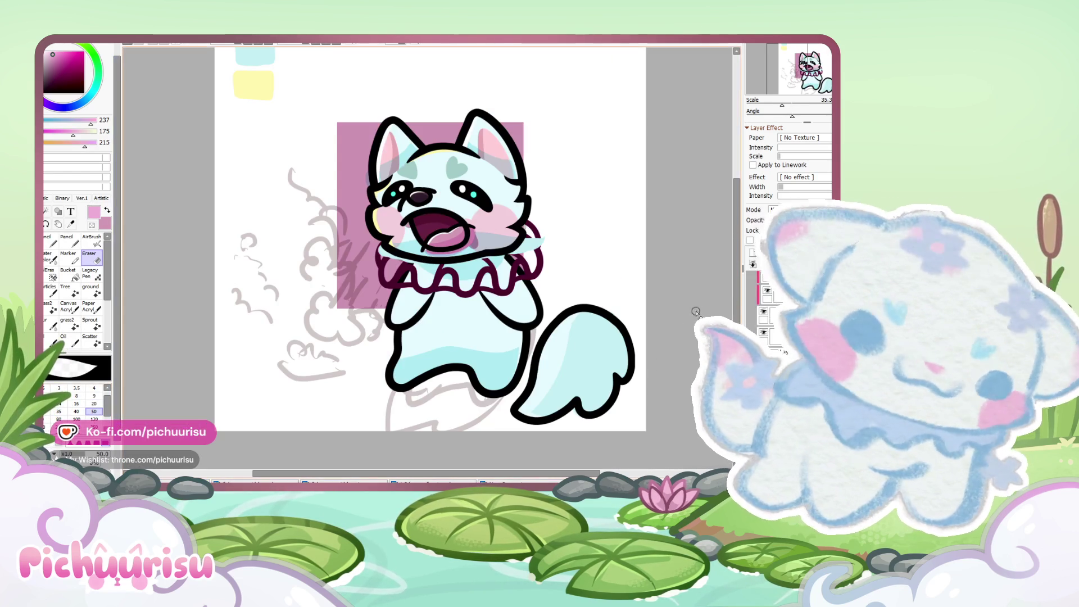
pyautogui.scroll(2, 394, 267)
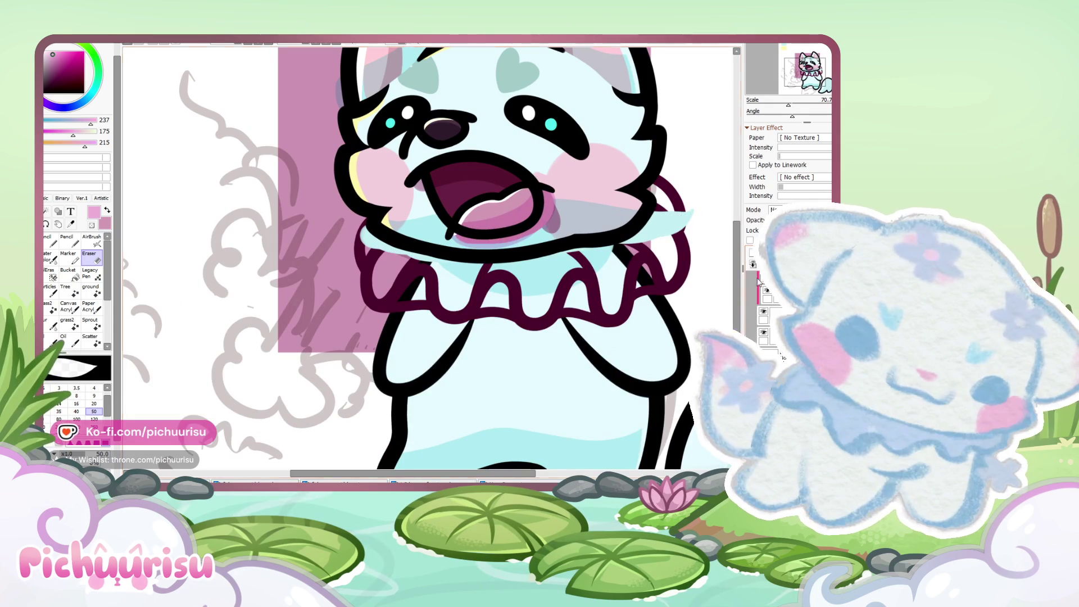
pyautogui.hotkey('ctrl', 'z')
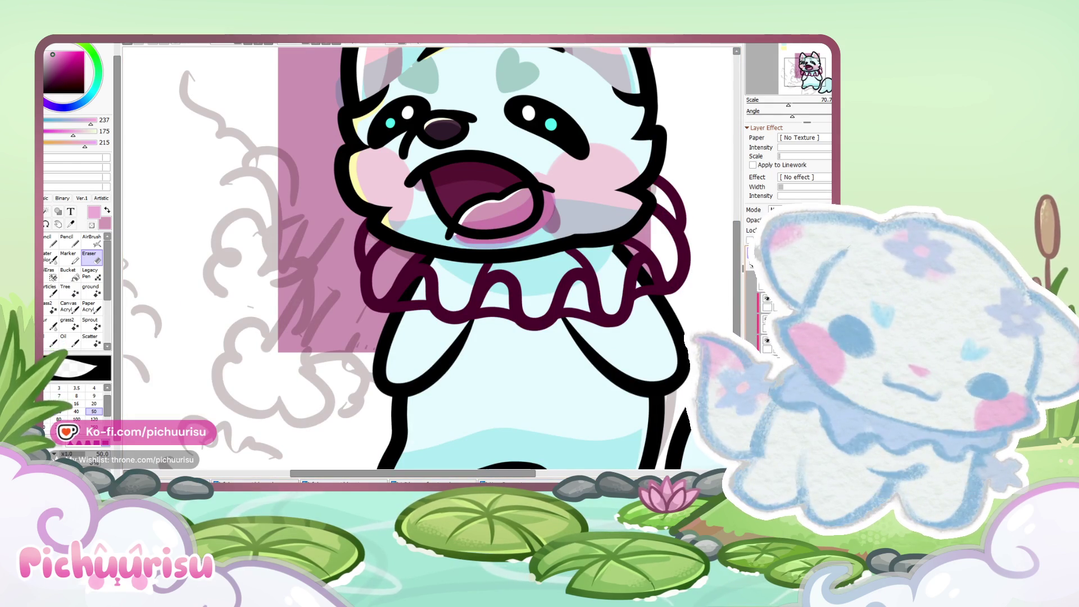
pyautogui.click(94, 419)
pyautogui.scroll(-1, 378, 293)
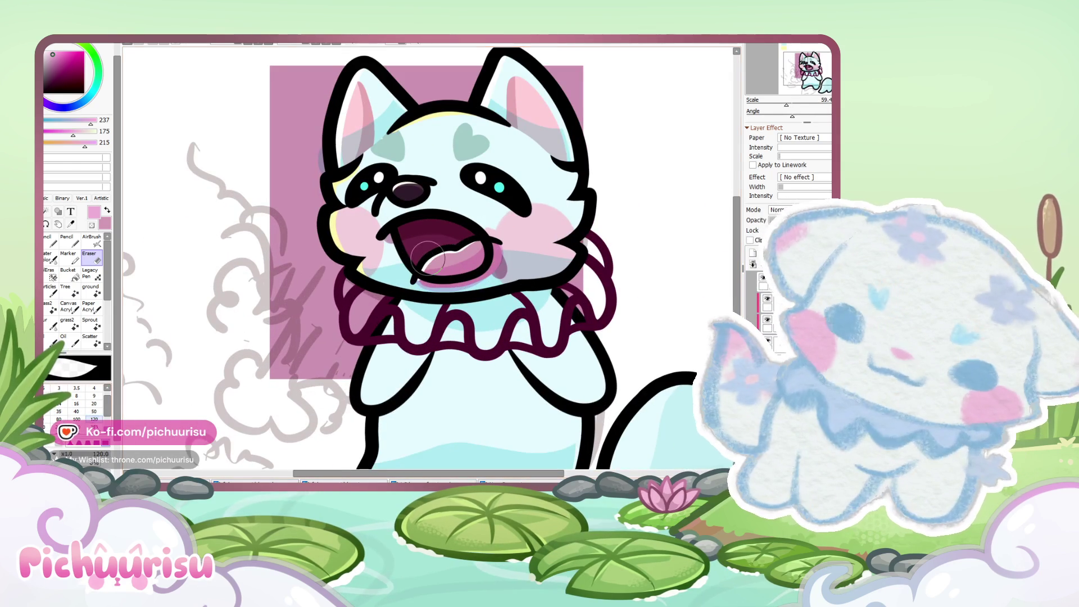
pyautogui.press('n')
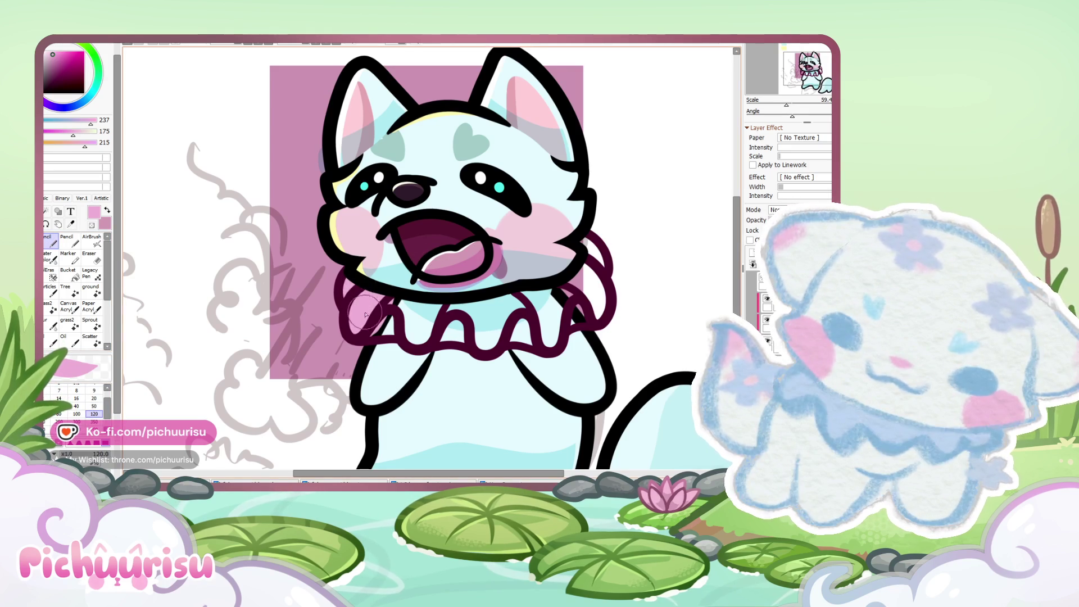
# Step: Paint pink inside the ruff outline with the size-120 pencil and shade its frills darker pink
pyautogui.moveTo(430, 308)
pyautogui.mouseDown()
pyautogui.moveTo(475, 329)
pyautogui.moveTo(531, 333)
pyautogui.moveTo(540, 310)
pyautogui.moveTo(551, 329)
pyautogui.moveTo(594, 310)
pyautogui.mouseUp()
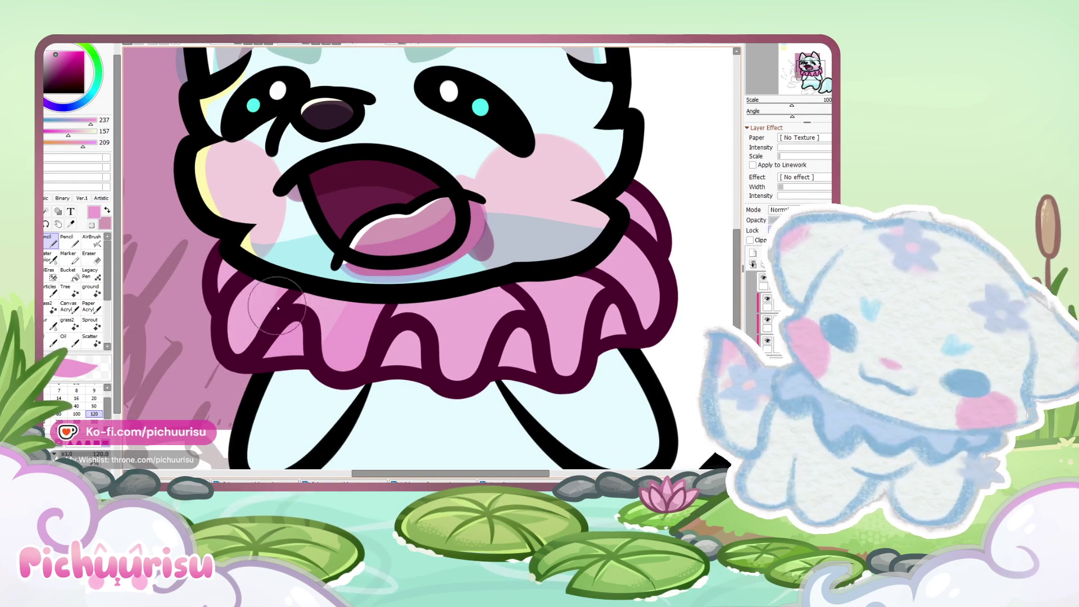
pyautogui.moveTo(403, 338); pyautogui.dragTo(519, 339)
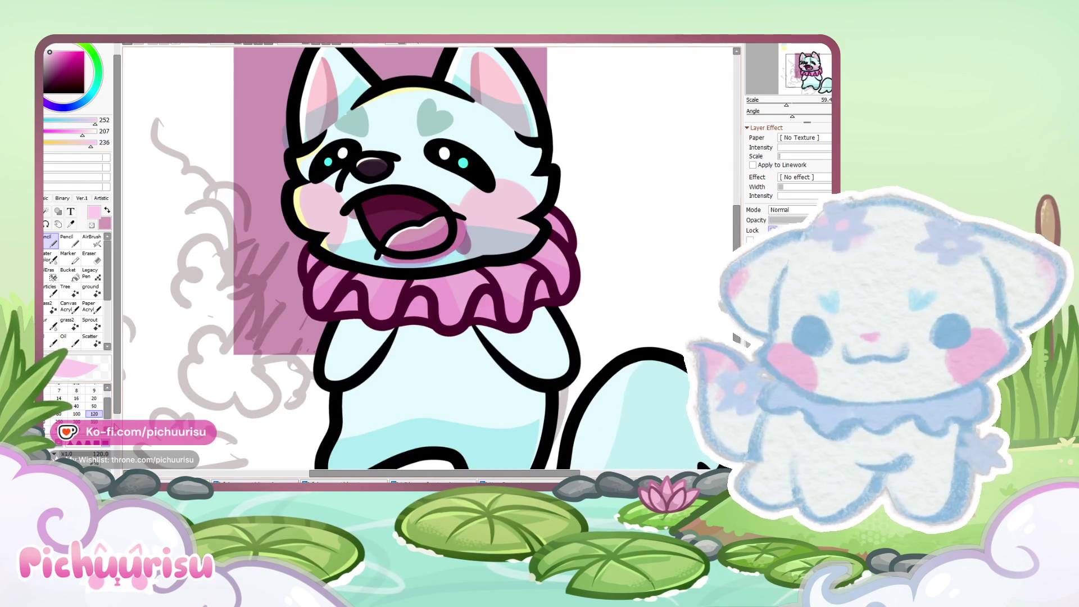
pyautogui.scroll(2, 388, 329)
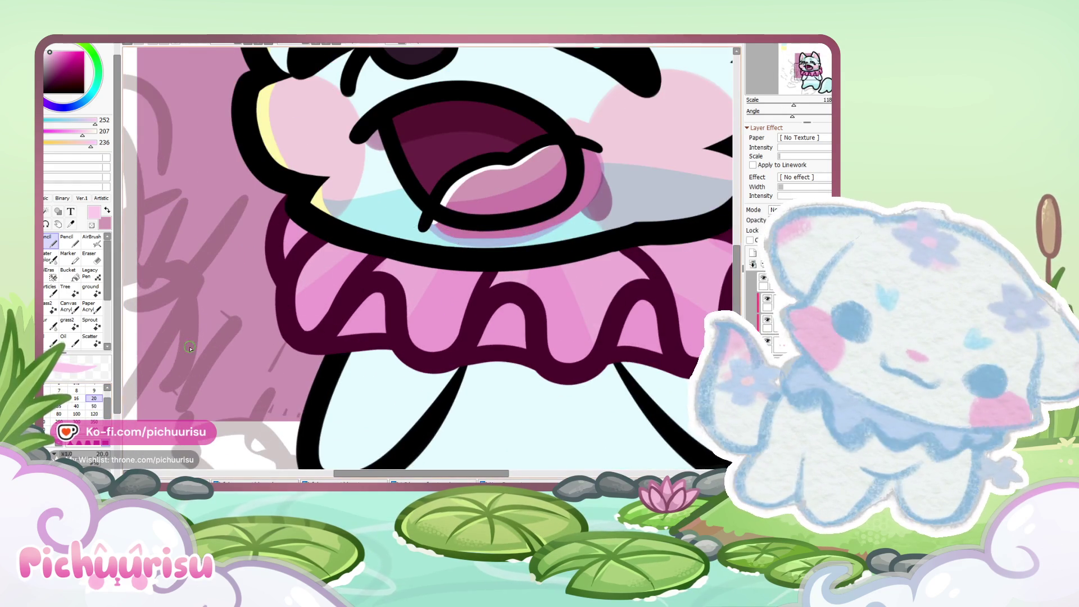
# Step: Add light pink highlights to the ruff's left frills at brush size 50
pyautogui.scroll(1, 381, 225)
pyautogui.press(']')
pyautogui.press(']')
pyautogui.press(']')
pyautogui.moveTo(357, 228); pyautogui.dragTo(320, 269)
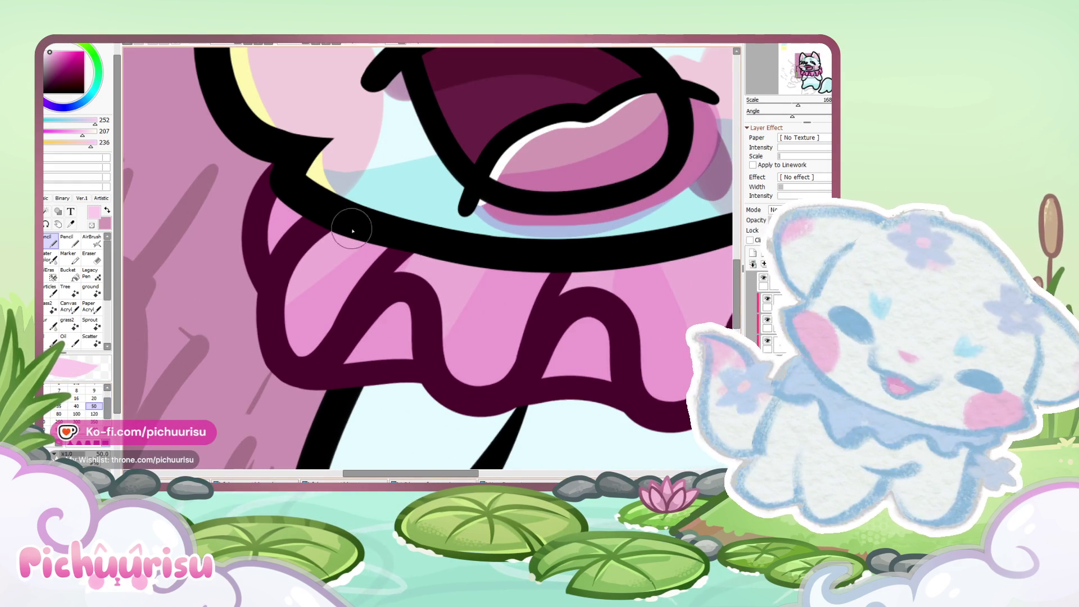
pyautogui.moveTo(365, 202); pyautogui.dragTo(289, 348)
pyautogui.scroll(-3, 407, 260)
pyautogui.scroll(2, 390, 290)
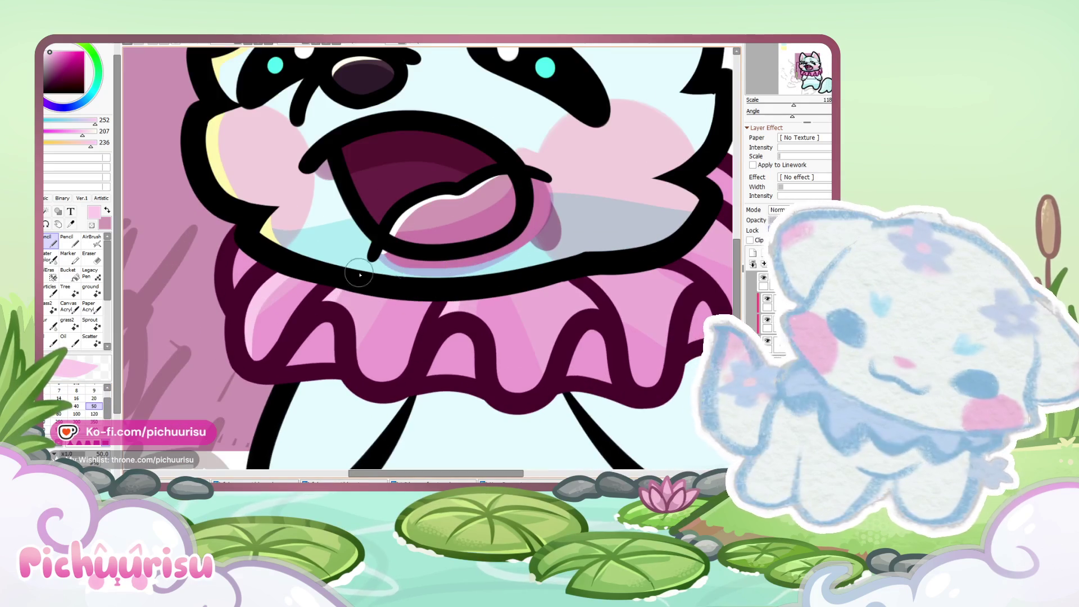
pyautogui.scroll(-3, 259, 231)
pyautogui.scroll(2, 370, 304)
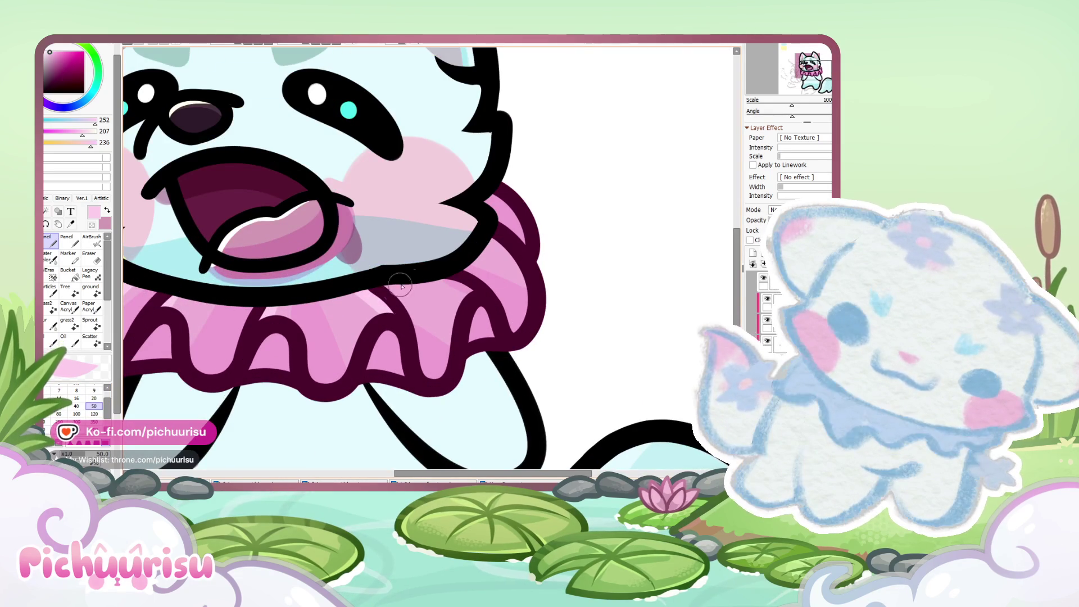
pyautogui.scroll(-3, 461, 224)
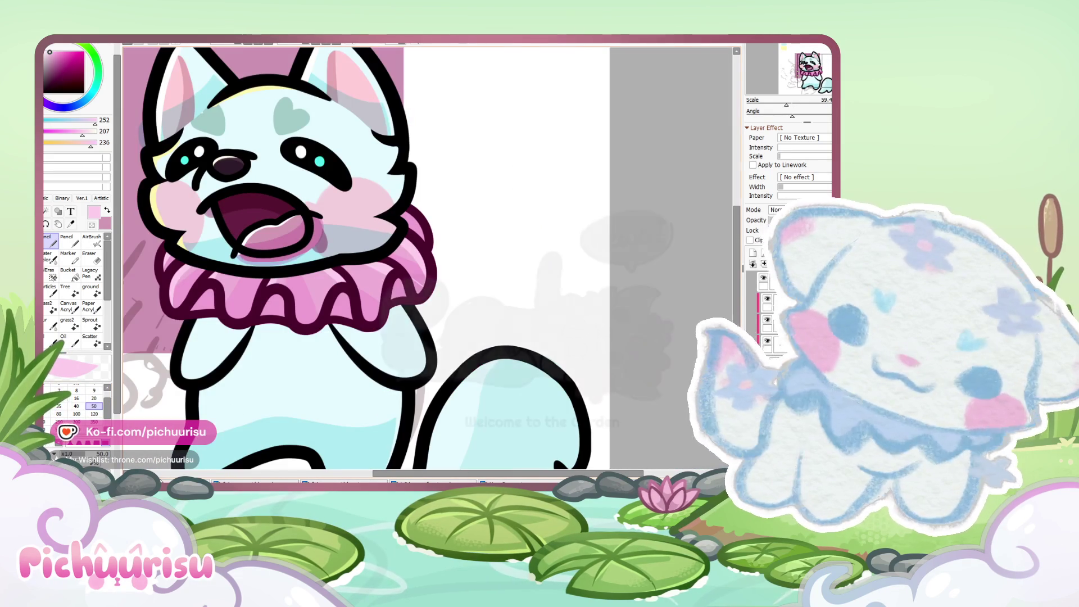
# Step: Pick the dark magenta from the panda reference's striped collar, then sample the ruff's maroon outline
pyautogui.hotkey('ctrl', 'Tab')
pyautogui.scroll(-3, 192, 303)
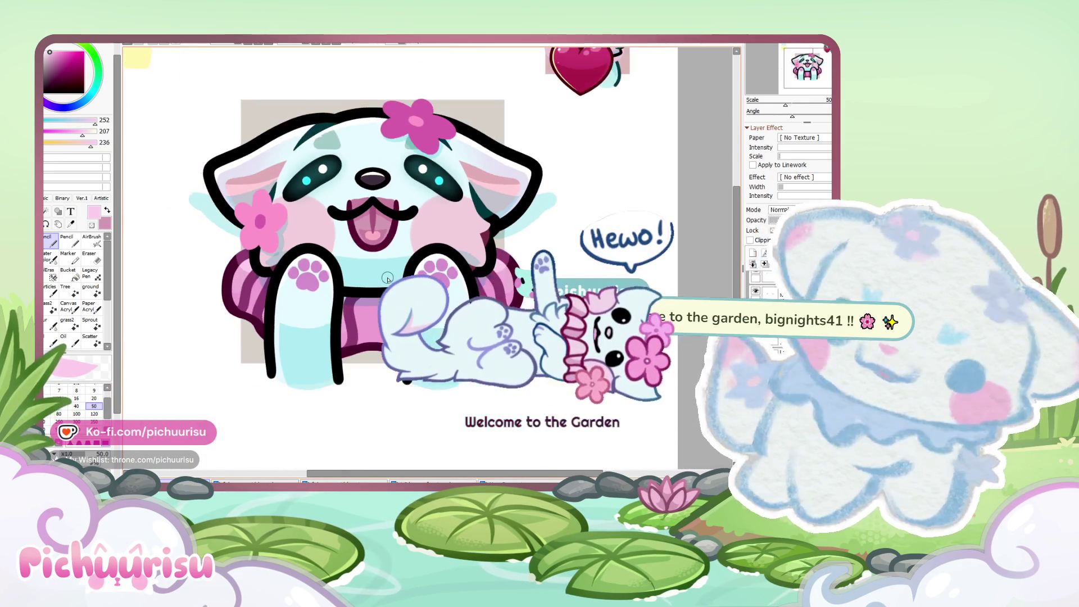
pyautogui.scroll(2, 193, 302)
pyautogui.keyDown('alt'); pyautogui.click(193, 303); pyautogui.keyUp('alt')
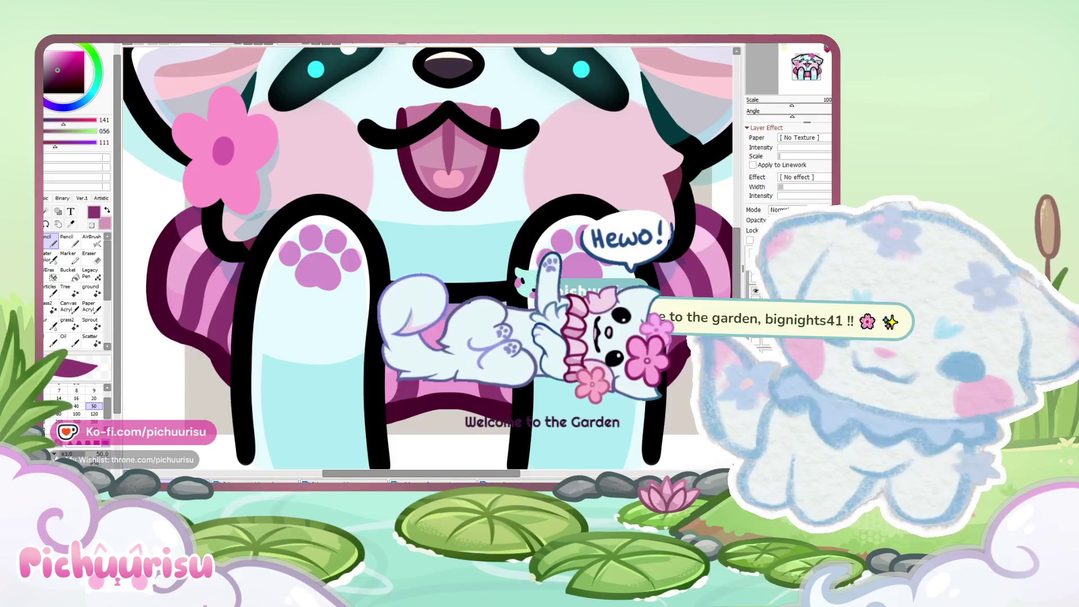
pyautogui.hotkey('ctrl', 'Tab')
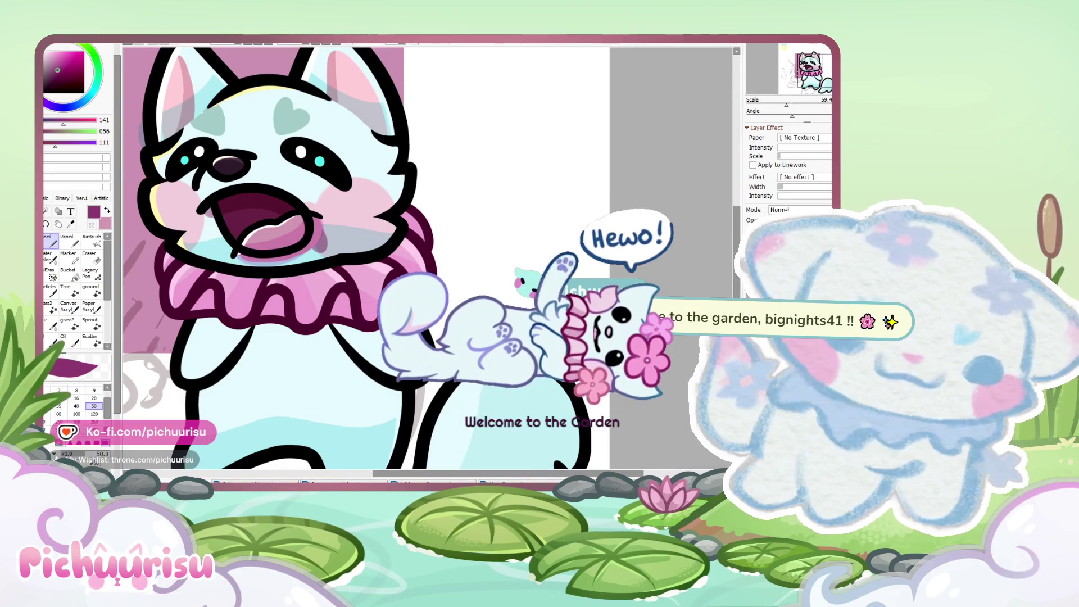
pyautogui.scroll(3, 179, 263)
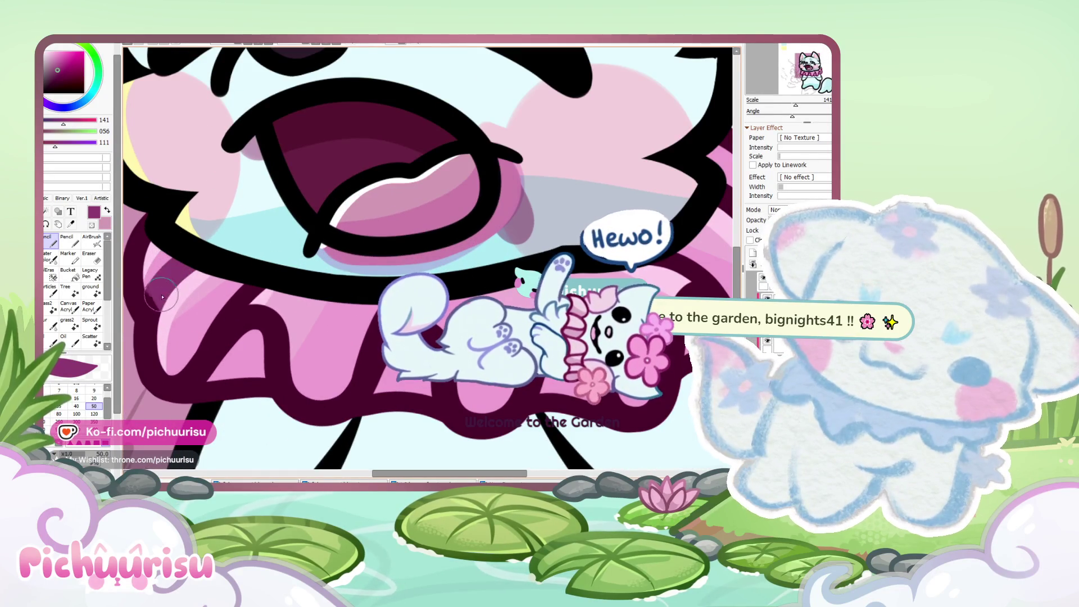
pyautogui.scroll(1, 185, 362)
pyautogui.scroll(2, 185, 363)
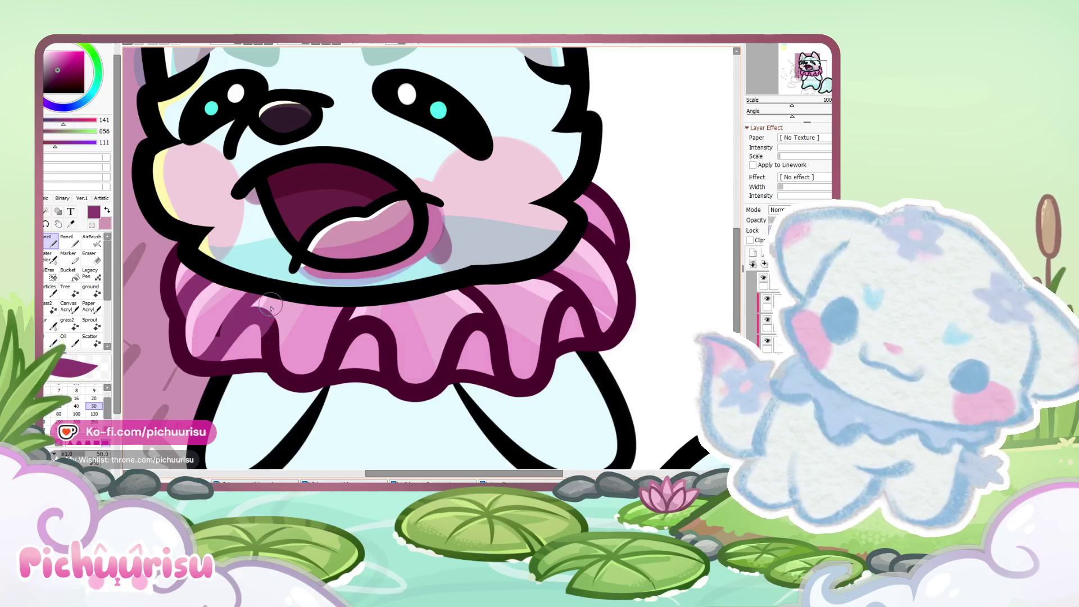
pyautogui.scroll(1, 247, 351)
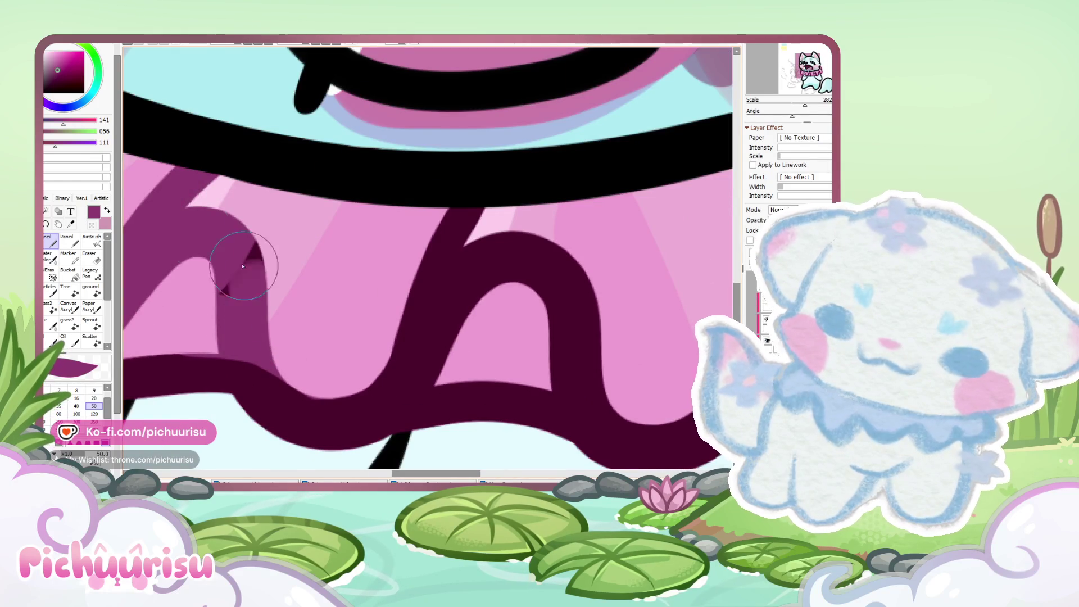
pyautogui.keyDown('alt'); pyautogui.click(158, 370); pyautogui.keyUp('alt')
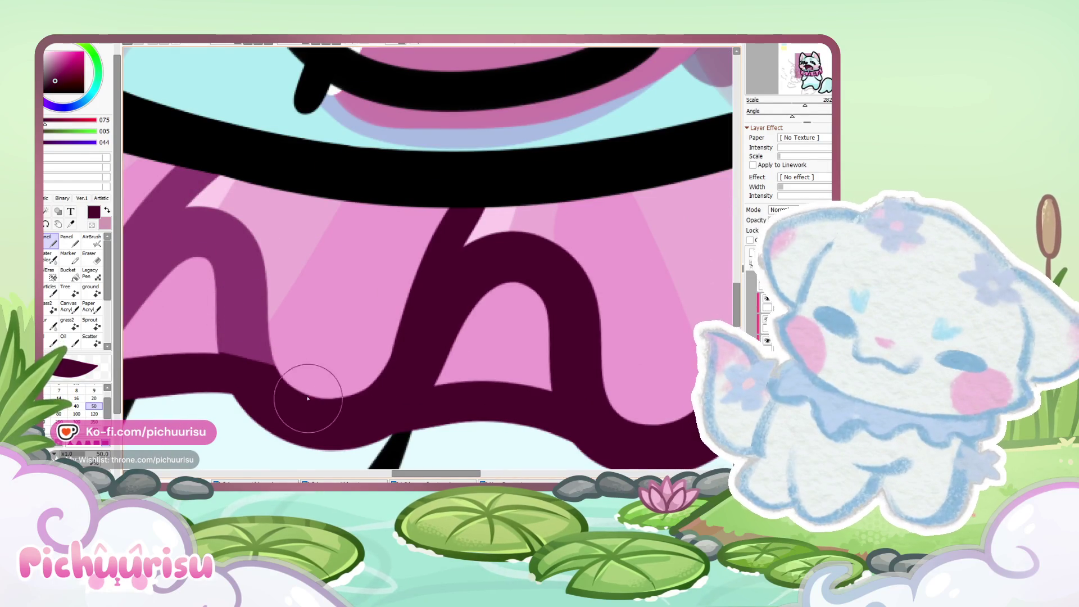
# Step: Extend the dark maroon outline along the ruff's lower edge
pyautogui.keyDown('alt'); pyautogui.click(253, 349); pyautogui.keyUp('alt')
pyautogui.scroll(2, 193, 320)
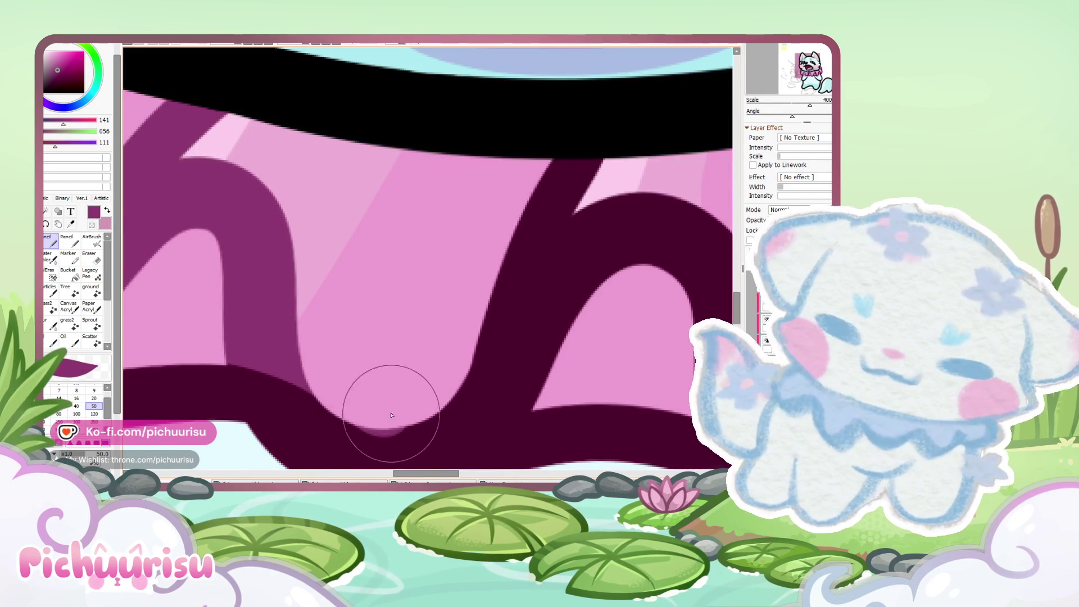
pyautogui.scroll(-2, 291, 417)
pyautogui.keyDown('alt'); pyautogui.click(291, 416); pyautogui.keyUp('alt')
pyautogui.keyDown('alt'); pyautogui.click(205, 345); pyautogui.keyUp('alt')
pyautogui.scroll(-2, 205, 345)
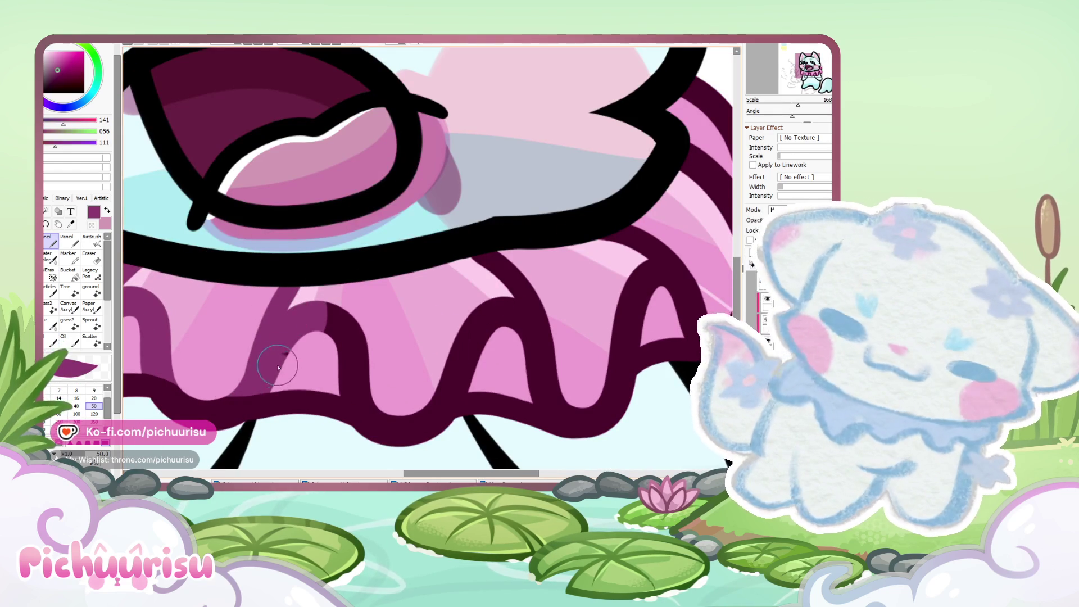
pyautogui.scroll(2, 329, 354)
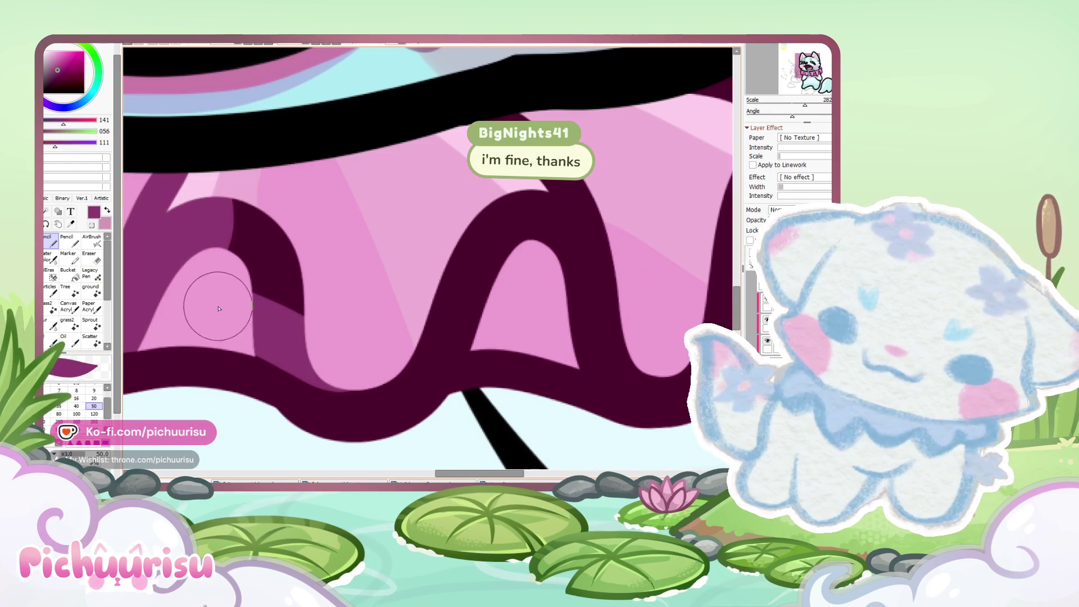
pyautogui.keyDown('alt'); pyautogui.click(210, 374); pyautogui.keyUp('alt')
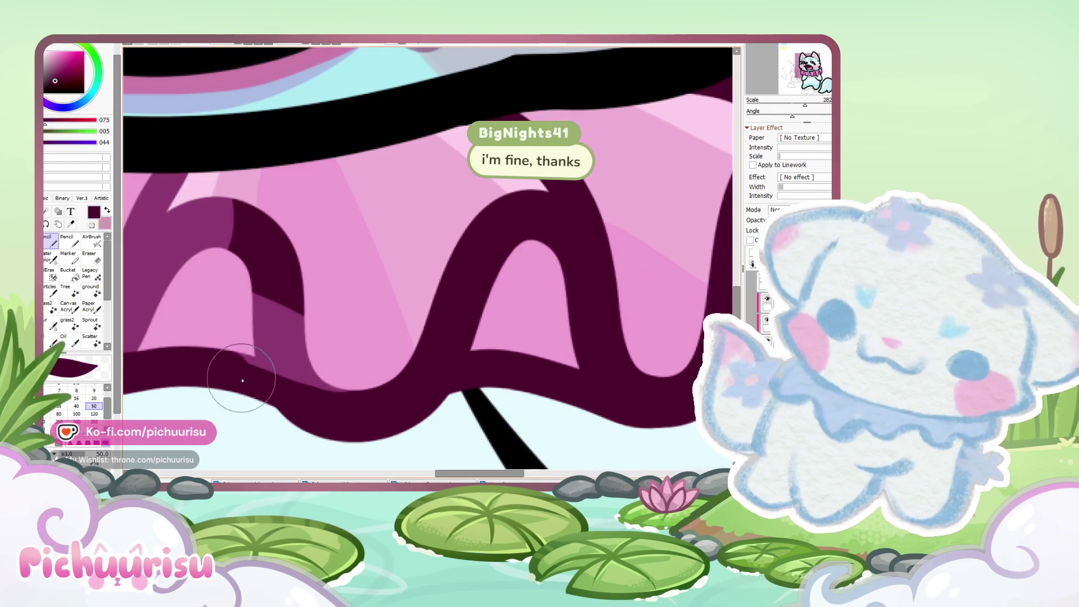
pyautogui.moveTo(277, 345)
pyautogui.mouseDown()
pyautogui.moveTo(229, 366)
pyautogui.moveTo(212, 362)
pyautogui.moveTo(240, 372)
pyautogui.mouseUp()
# Step: Paint a mauve stroke over the ruff's inner outline
pyautogui.keyDown('alt'); pyautogui.click(281, 345); pyautogui.keyUp('alt')
pyautogui.scroll(-7, 275, 315)
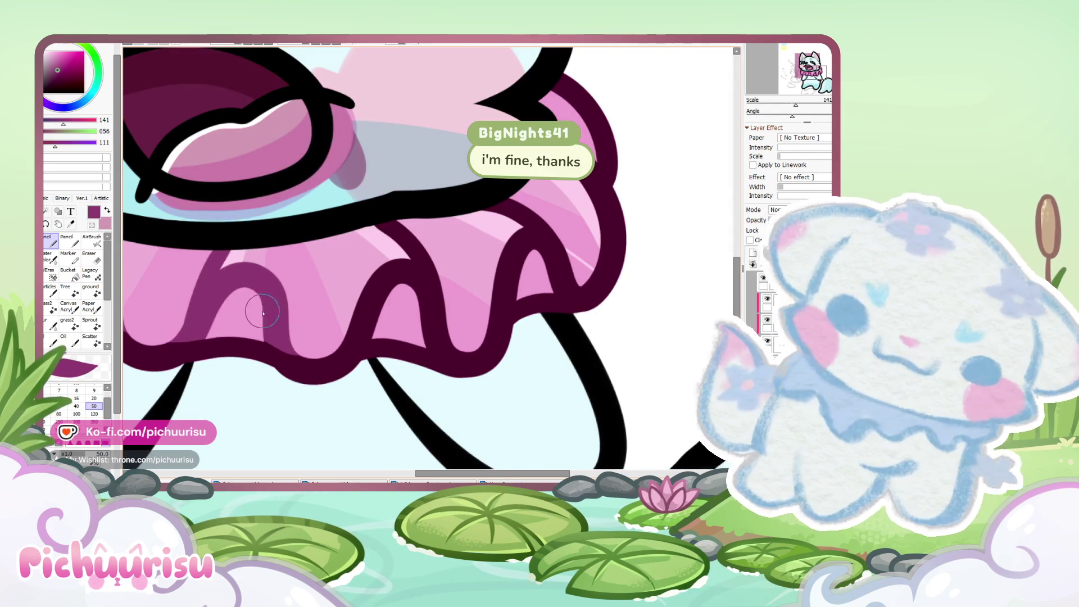
pyautogui.scroll(3, 309, 236)
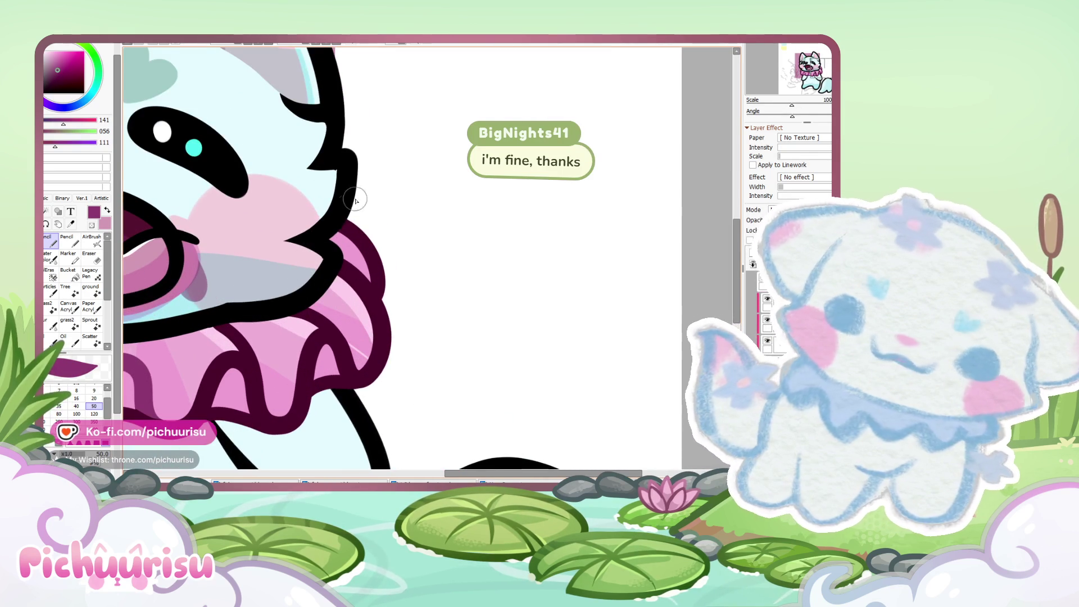
pyautogui.scroll(2, 339, 246)
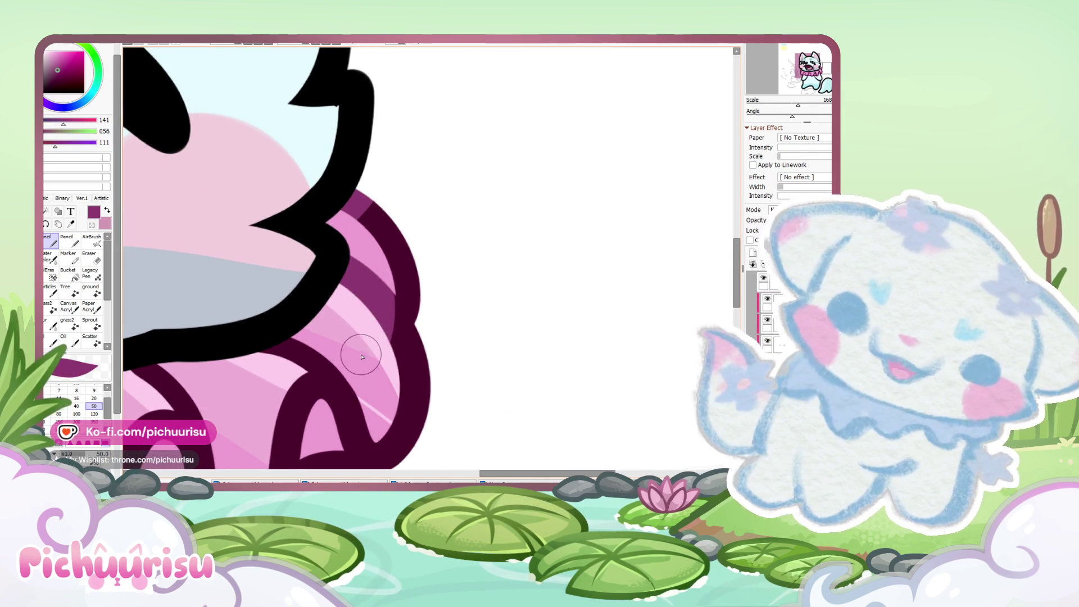
pyautogui.scroll(-4, 309, 318)
pyautogui.scroll(3, 325, 341)
pyautogui.moveTo(326, 329); pyautogui.dragTo(344, 383)
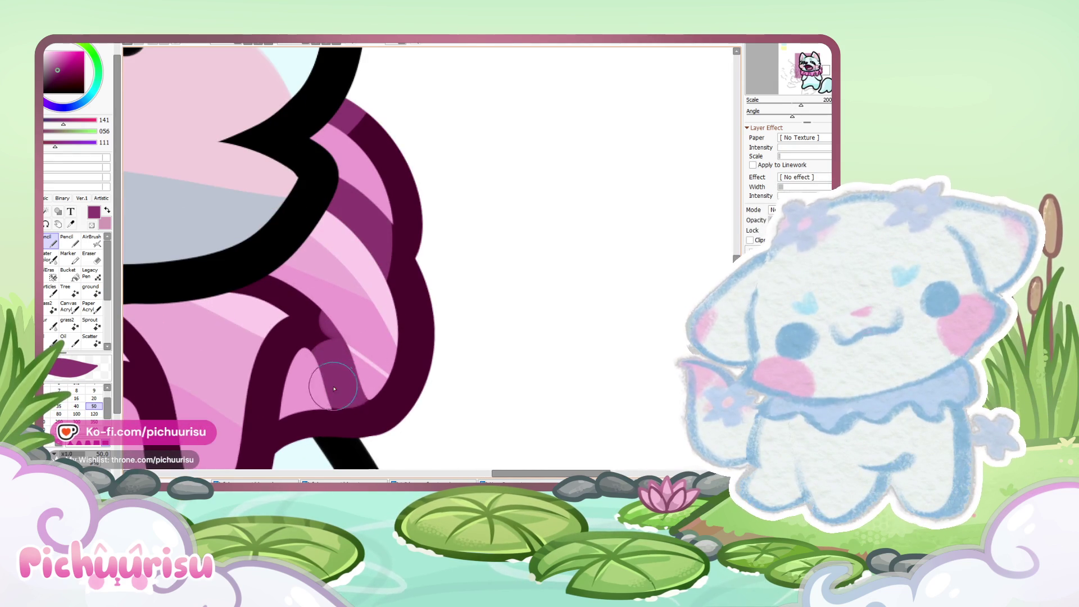
pyautogui.scroll(-4, 299, 303)
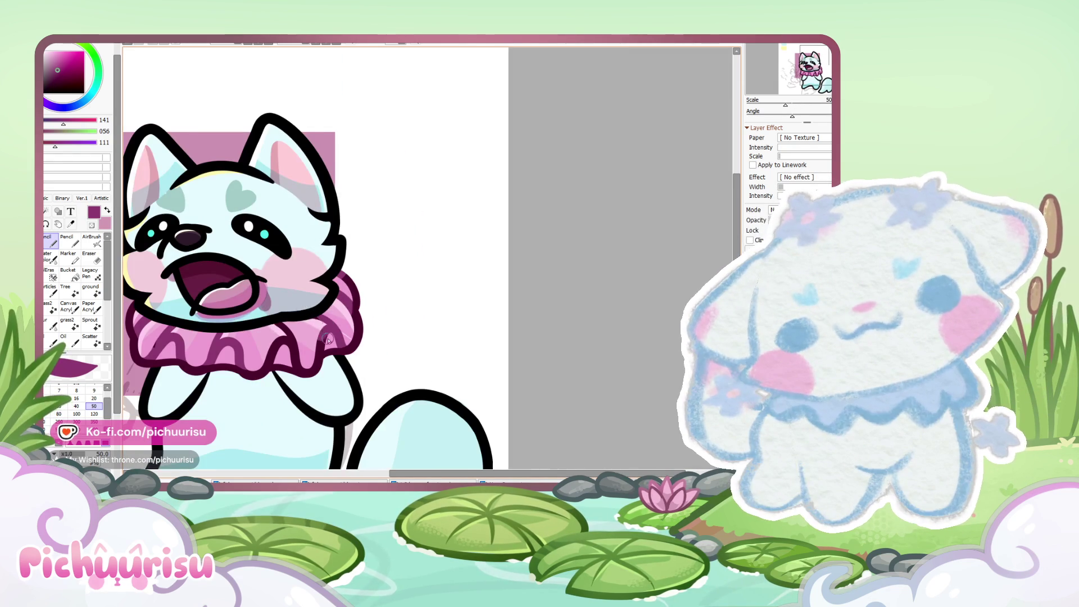
pyautogui.scroll(6, 319, 336)
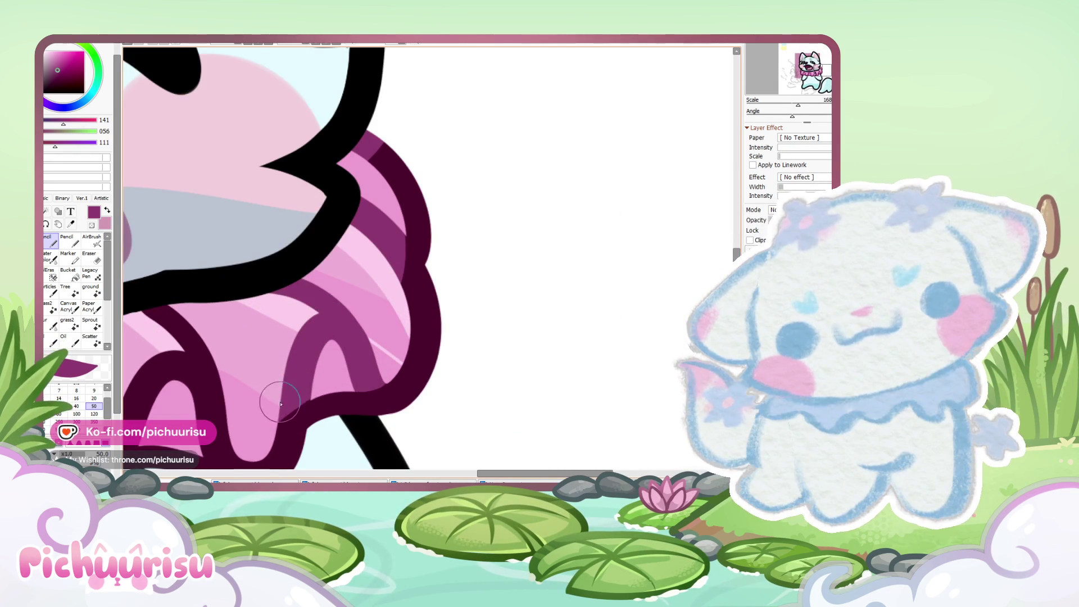
# Step: Repaint the mauve stripes near the ruff's lower edge and down its side
pyautogui.keyDown('alt'); pyautogui.click(317, 409); pyautogui.keyUp('alt')
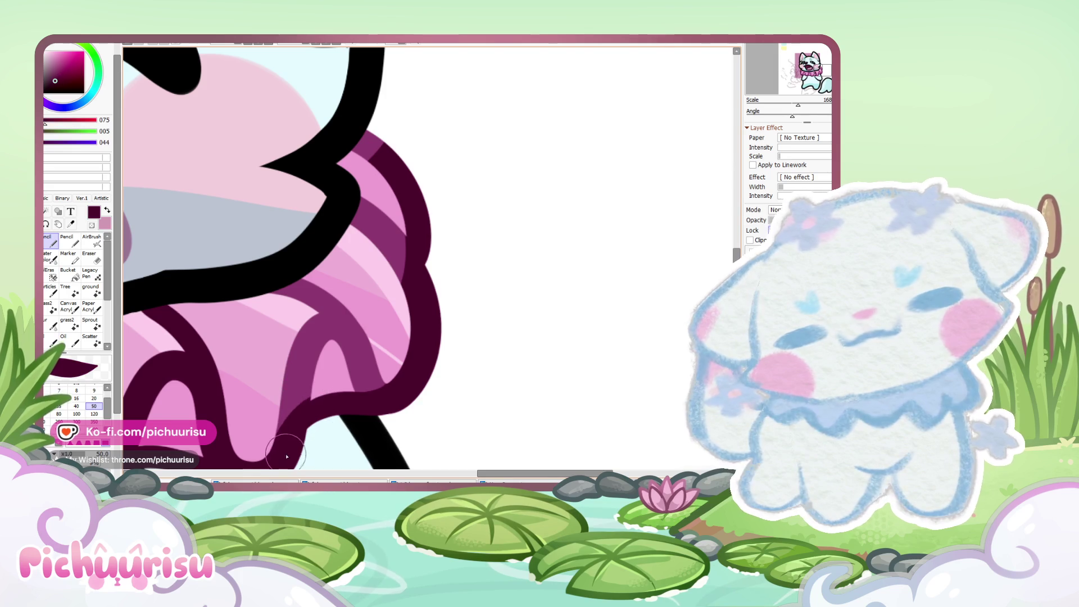
pyautogui.keyDown('alt'); pyautogui.click(298, 387); pyautogui.keyUp('alt')
pyautogui.moveTo(293, 394); pyautogui.dragTo(276, 461)
pyautogui.keyDown('alt'); pyautogui.click(314, 410); pyautogui.keyUp('alt')
pyautogui.keyDown('alt'); pyautogui.click(301, 382); pyautogui.keyUp('alt')
pyautogui.scroll(6, 268, 370)
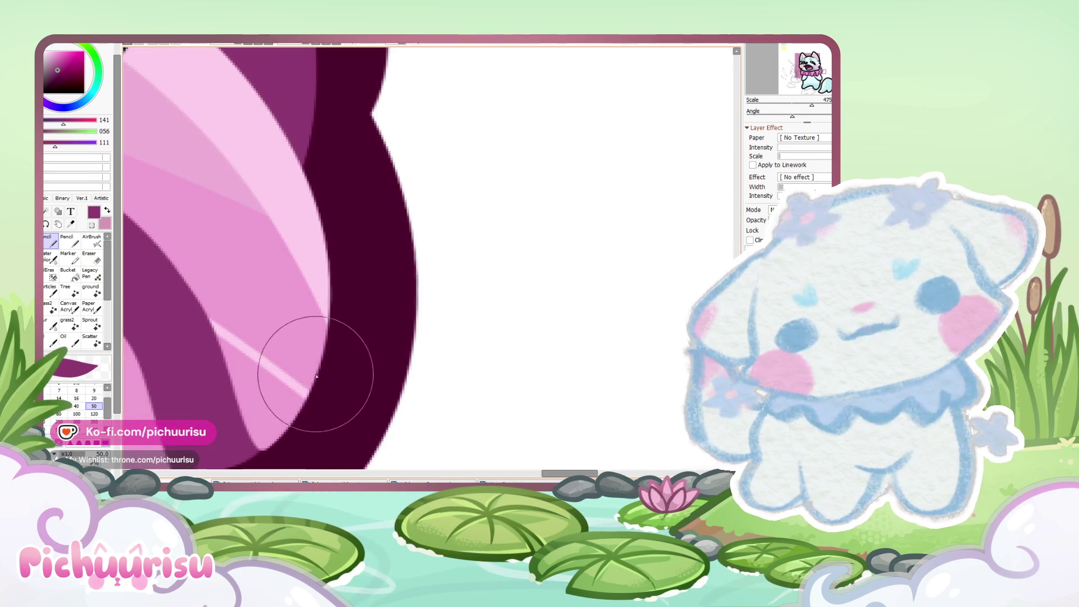
pyautogui.scroll(-4, 269, 371)
pyautogui.scroll(3, 349, 337)
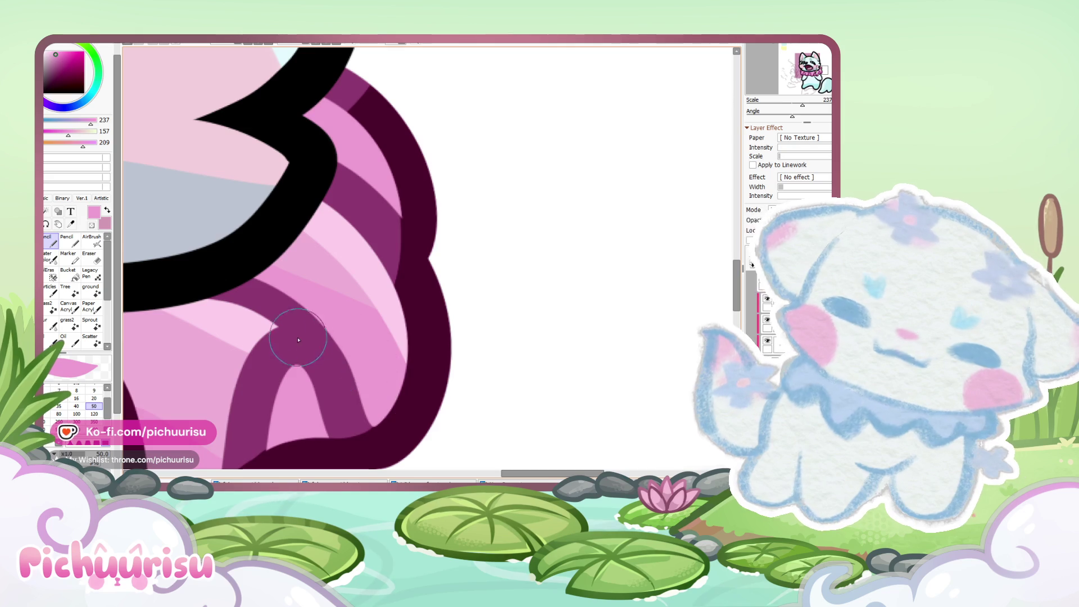
pyautogui.scroll(-3, 446, 338)
pyautogui.scroll(-2, 444, 336)
pyautogui.scroll(3, 401, 316)
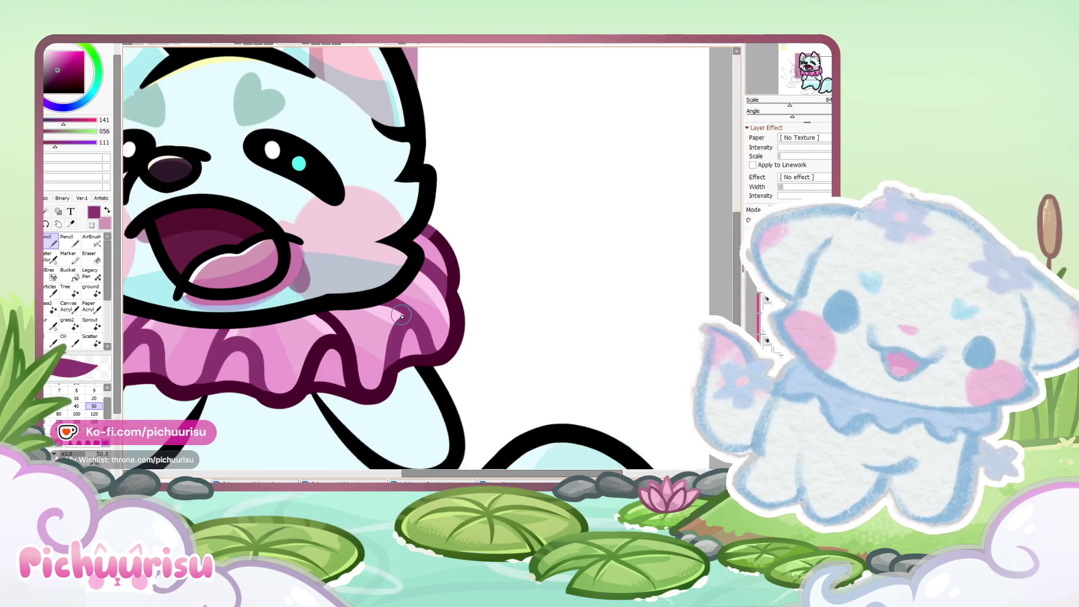
pyautogui.scroll(4, 358, 354)
pyautogui.moveTo(353, 360); pyautogui.dragTo(344, 396)
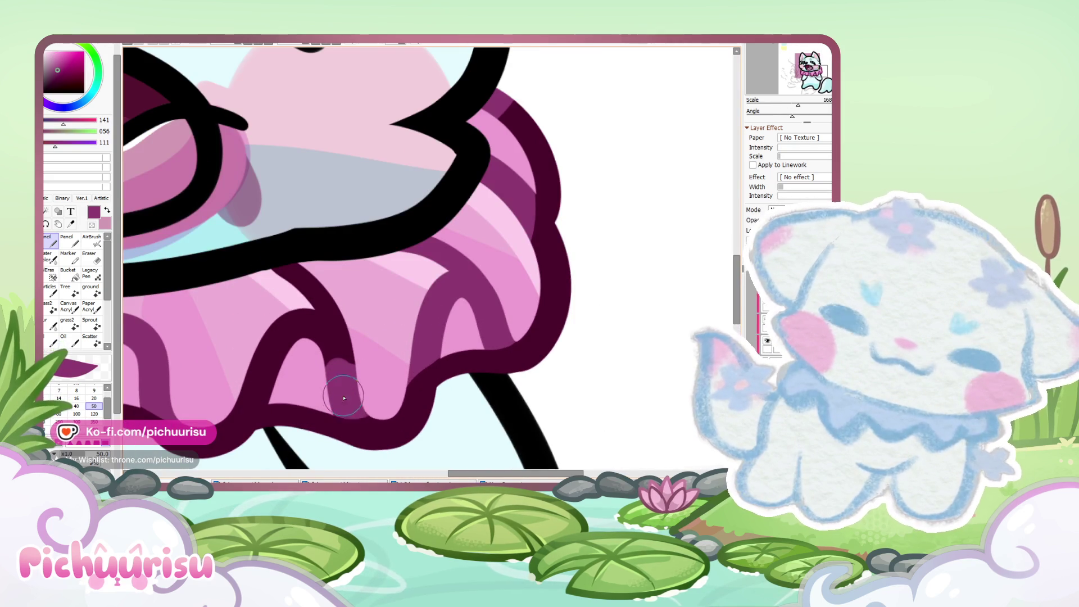
pyautogui.scroll(3, 422, 352)
# Step: Adjust brush size between 20, 120 and 50 while re-sampling the maroon and mauve colours
pyautogui.press('[')
pyautogui.press('[')
pyautogui.press('[')
pyautogui.keyDown('alt'); pyautogui.click(458, 371); pyautogui.keyUp('alt')
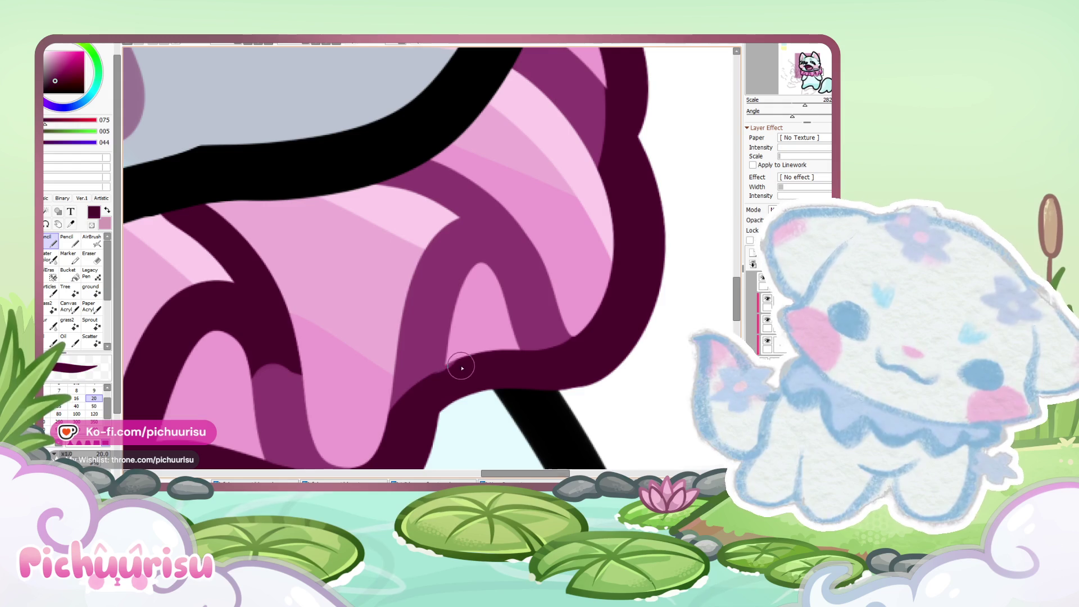
pyautogui.keyDown('alt'); pyautogui.click(442, 363); pyautogui.keyUp('alt')
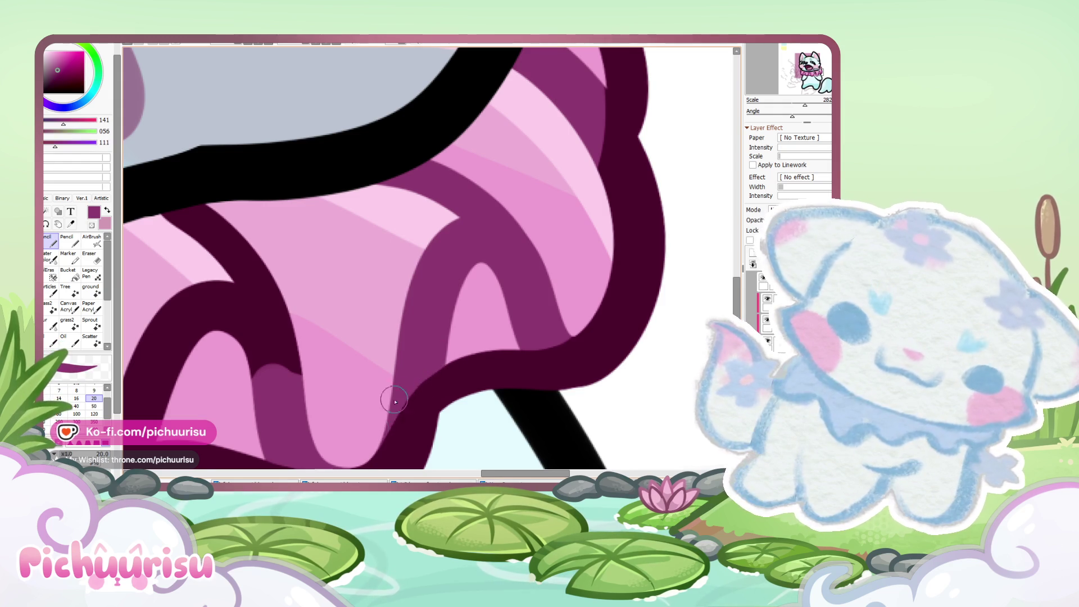
pyautogui.scroll(-6, 293, 347)
pyautogui.scroll(-3, 342, 364)
pyautogui.click(94, 414)
pyautogui.scroll(5, 224, 380)
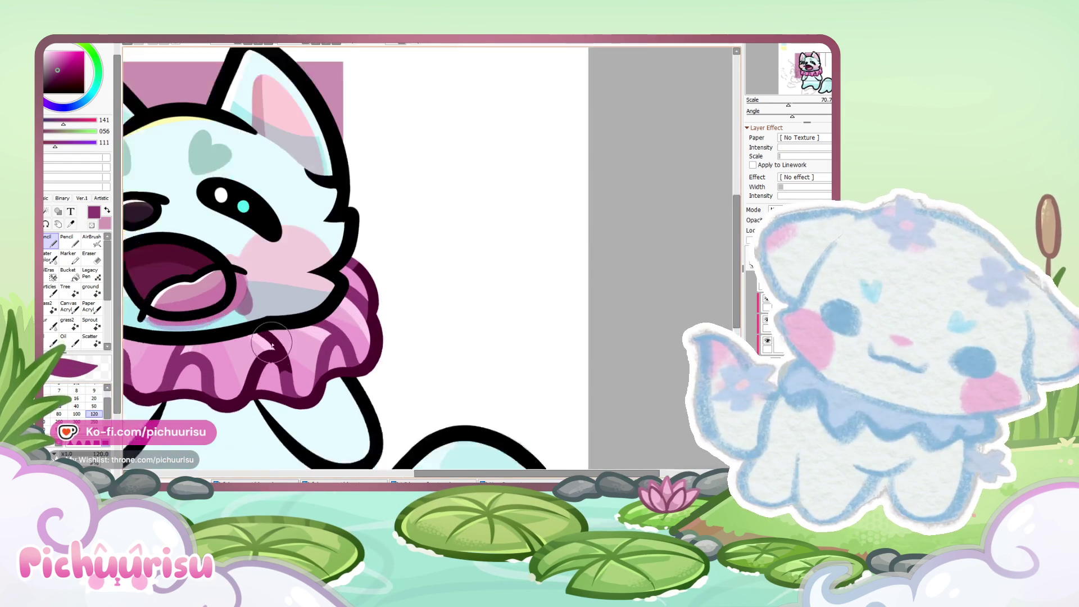
pyautogui.scroll(1, 224, 380)
pyautogui.press('[')
pyautogui.press('[')
pyautogui.press('[')
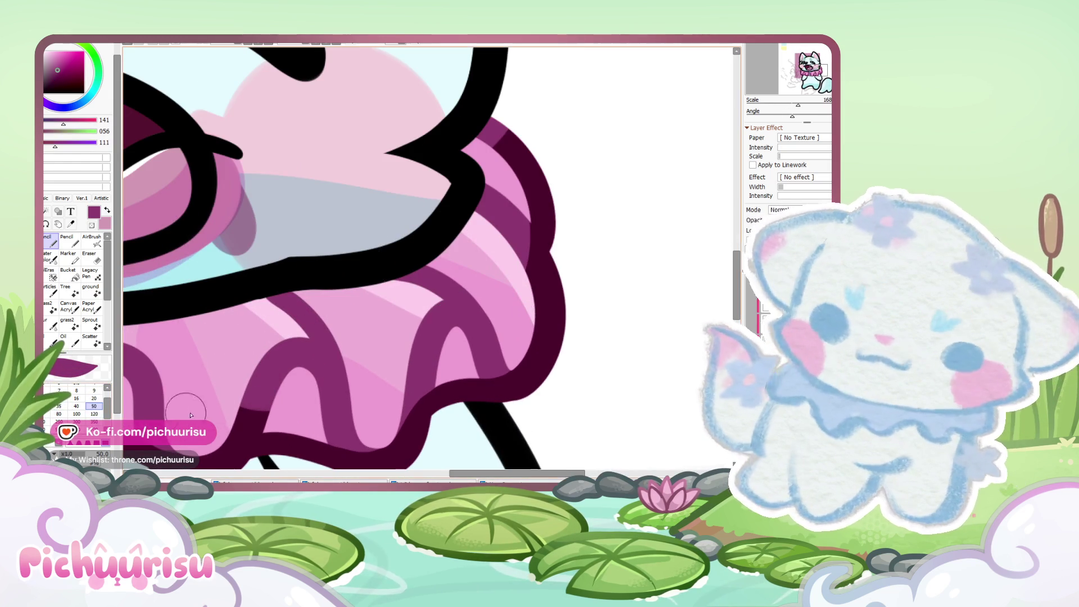
pyautogui.keyDown('alt'); pyautogui.click(262, 448); pyautogui.keyUp('alt')
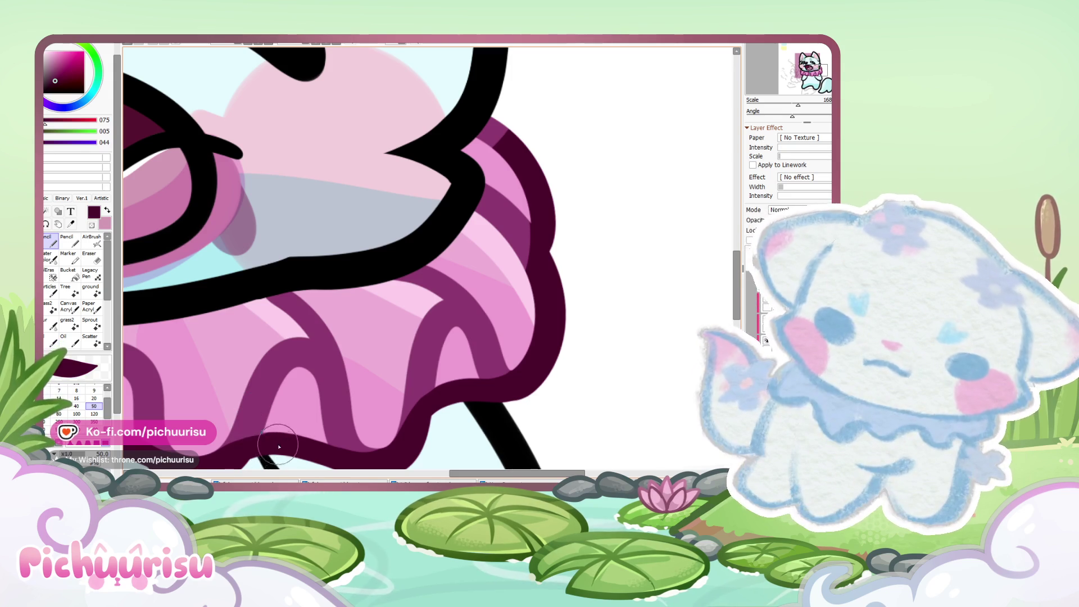
pyautogui.keyDown('alt'); pyautogui.click(262, 415); pyautogui.keyUp('alt')
pyautogui.scroll(-5, 169, 320)
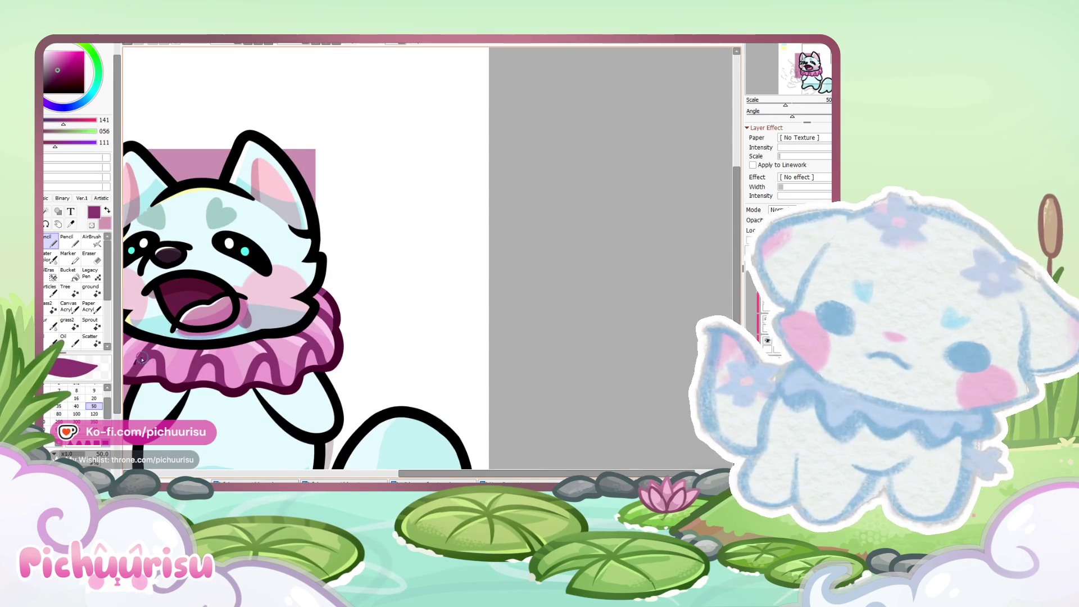
pyautogui.scroll(-3, 308, 339)
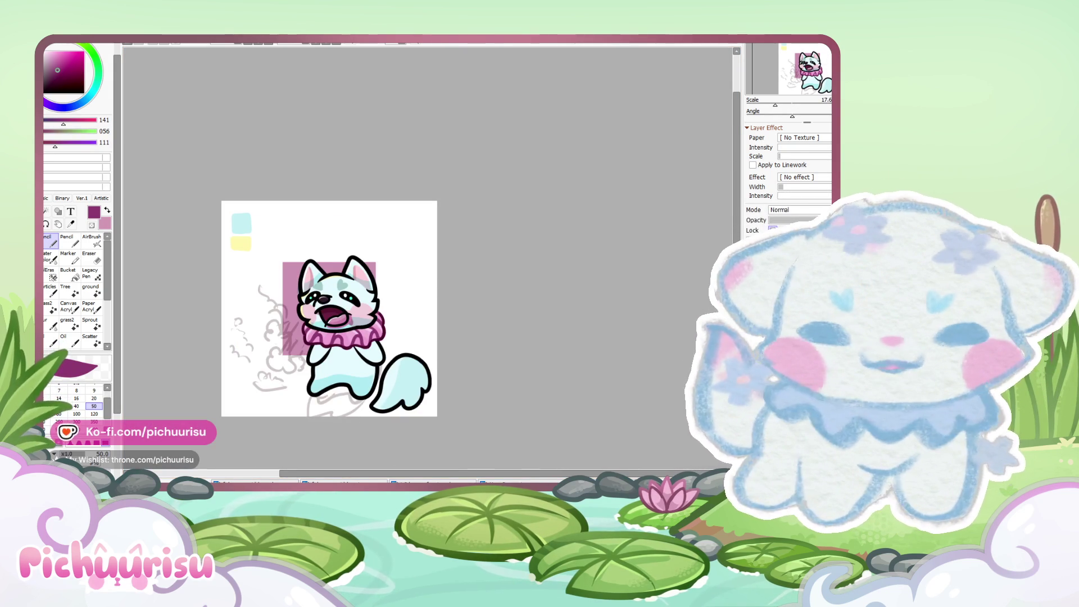
# Step: Paint a light cyan edge under the pink ruff using the palette swatch colour
pyautogui.scroll(1, 540, 311)
pyautogui.keyDown('alt'); pyautogui.click(158, 188); pyautogui.keyUp('alt')
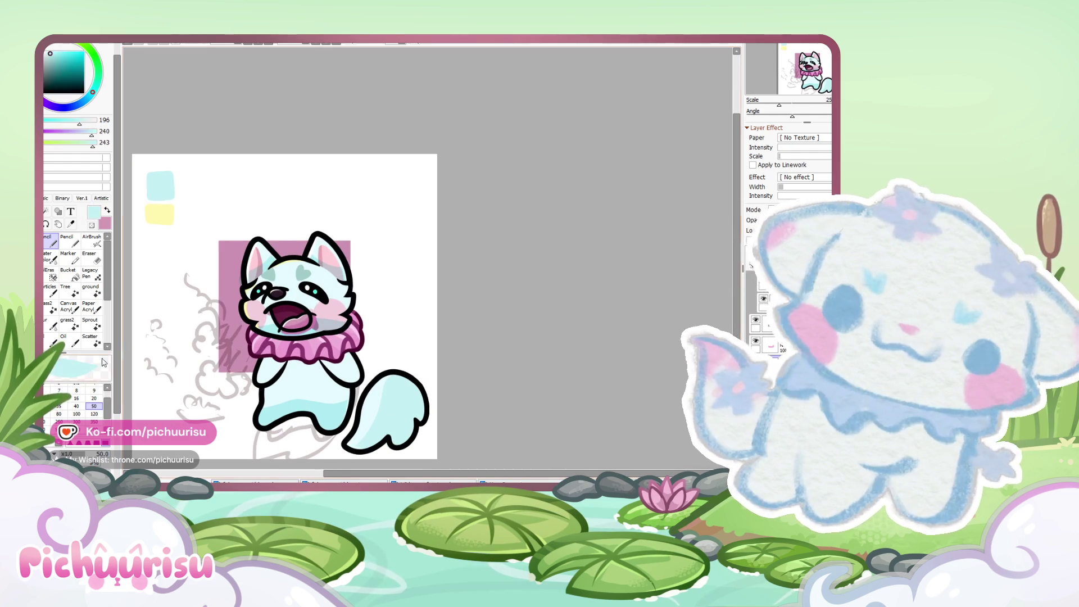
pyautogui.scroll(3, 264, 360)
pyautogui.moveTo(261, 363)
pyautogui.mouseDown()
pyautogui.moveTo(365, 379)
pyautogui.moveTo(483, 374)
pyautogui.mouseUp()
pyautogui.scroll(3, 188, 345)
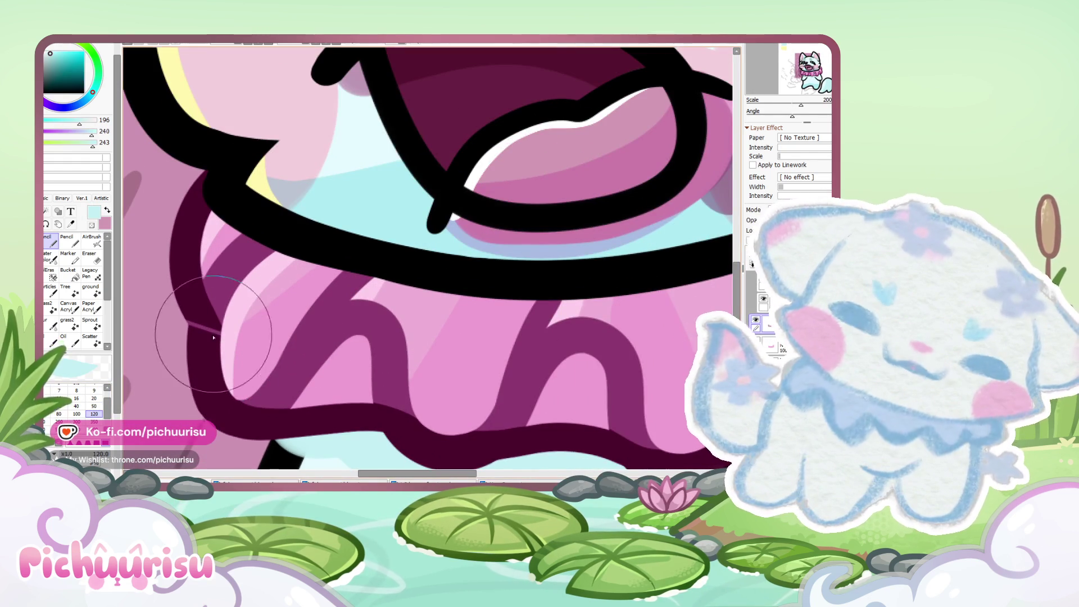
# Step: Sample the ruff's pink-magenta (213, 093, 171) and zoom out to review the collar
pyautogui.keyDown('alt'); pyautogui.click(217, 337); pyautogui.keyUp('alt')
pyautogui.scroll(-3, 123, 405)
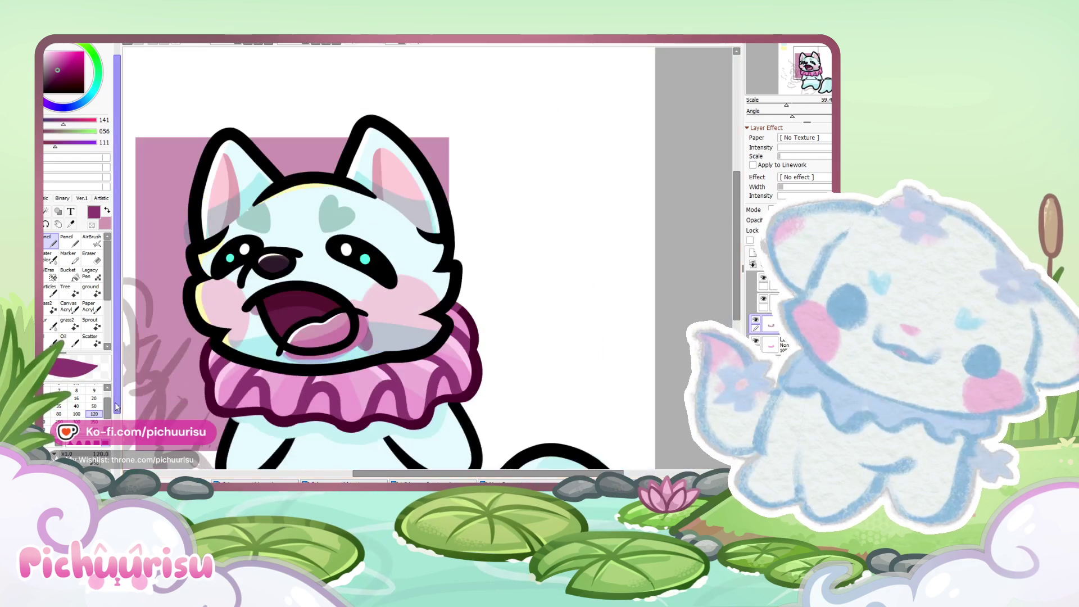
pyautogui.scroll(4, 270, 331)
pyautogui.scroll(-3, 270, 332)
pyautogui.scroll(-1, 270, 332)
pyautogui.scroll(-4, 428, 280)
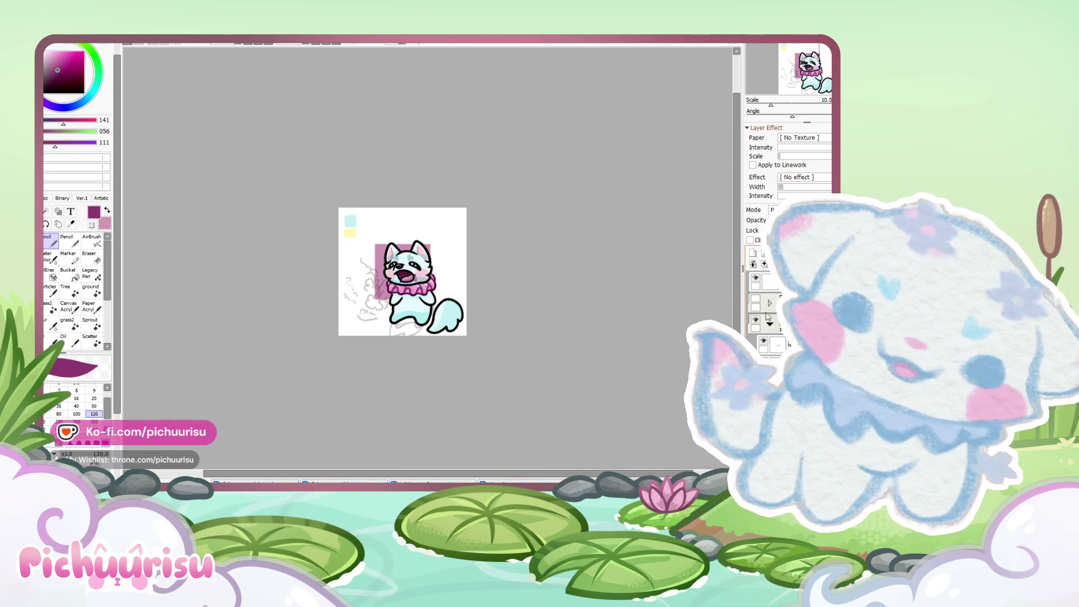
pyautogui.scroll(4, 427, 234)
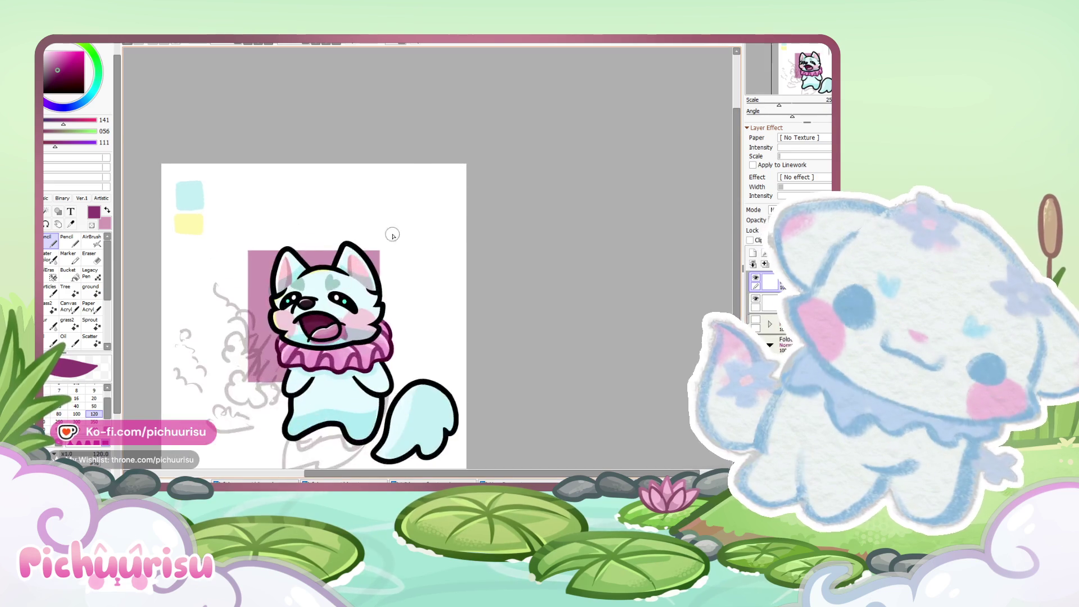
pyautogui.scroll(-2, 260, 269)
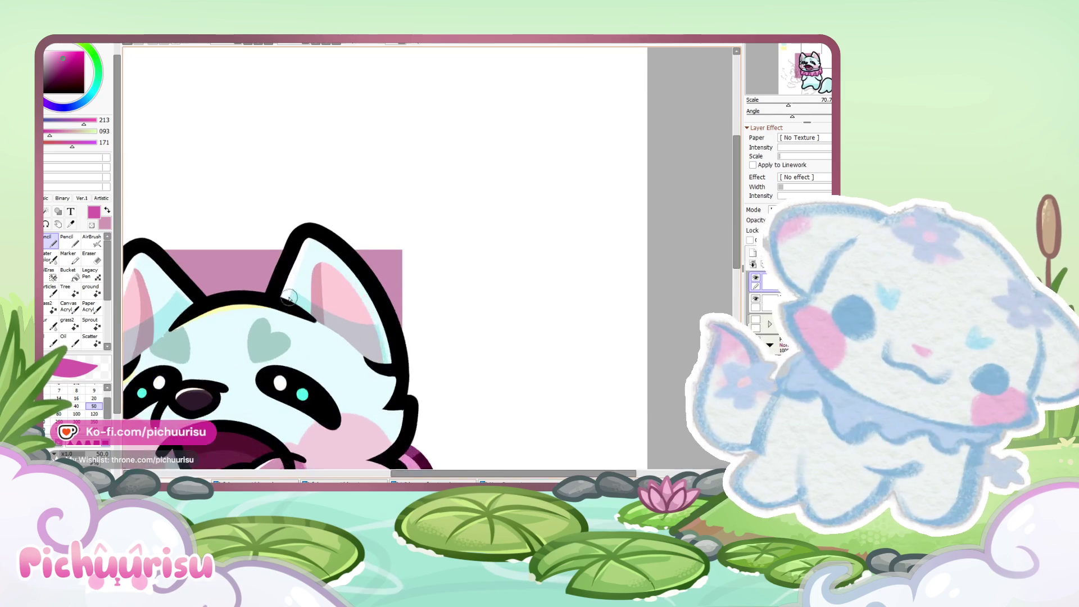
# Step: Paint magenta five-petal flowers on the ear and on the tail
pyautogui.moveTo(253, 309)
pyautogui.mouseDown()
pyautogui.moveTo(225, 337)
pyautogui.moveTo(281, 382)
pyautogui.moveTo(326, 270)
pyautogui.moveTo(301, 327)
pyautogui.moveTo(314, 274)
pyautogui.mouseUp()
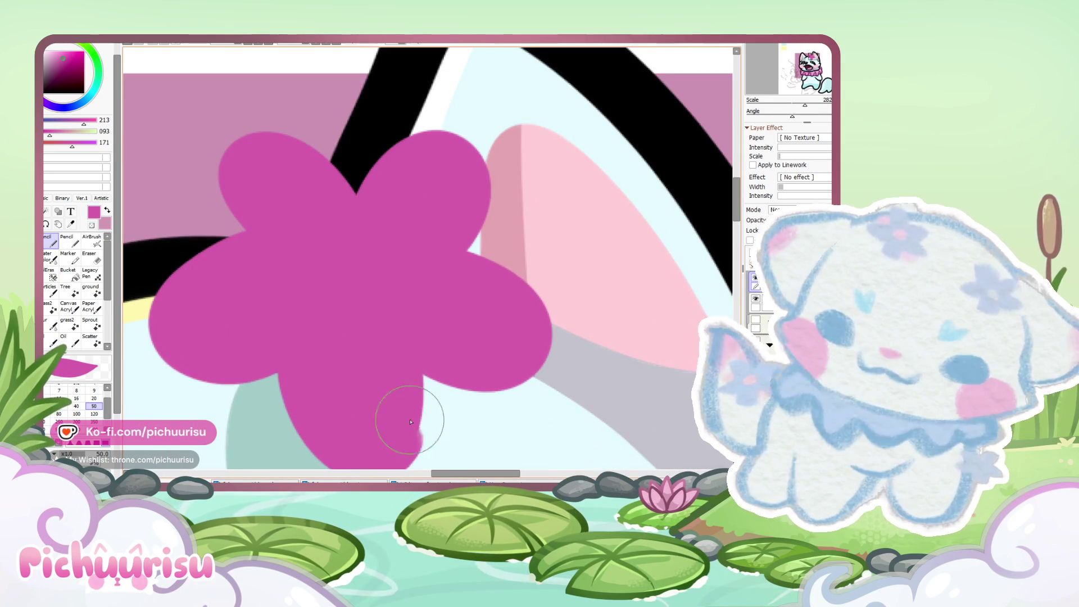
pyautogui.moveTo(410, 422)
pyautogui.mouseDown()
pyautogui.moveTo(494, 366)
pyautogui.moveTo(369, 212)
pyautogui.moveTo(446, 241)
pyautogui.moveTo(358, 223)
pyautogui.mouseUp()
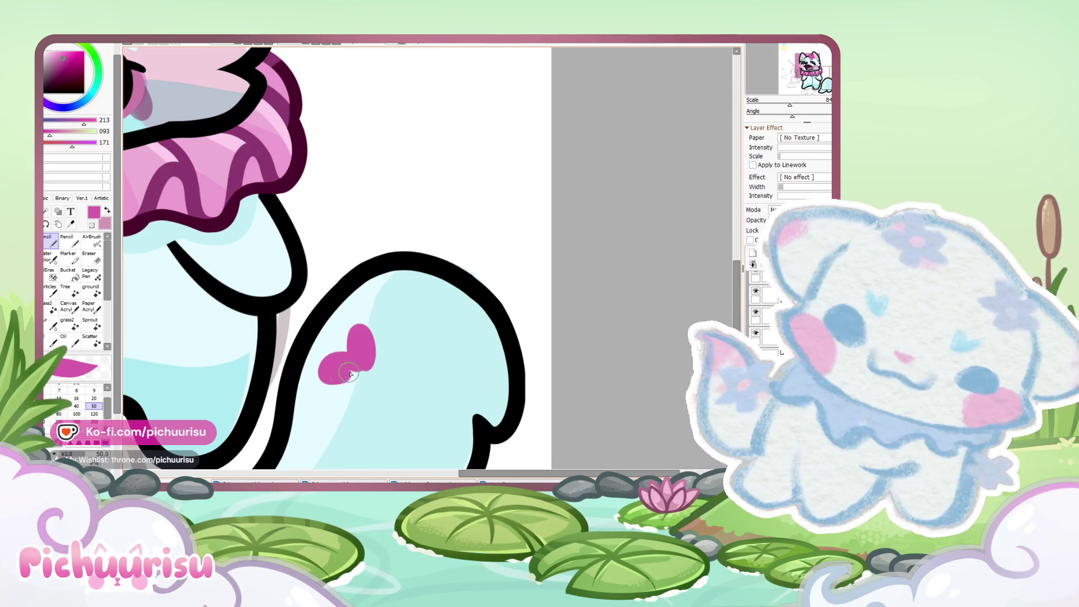
pyautogui.moveTo(362, 383)
pyautogui.mouseDown()
pyautogui.moveTo(378, 356)
pyautogui.moveTo(365, 427)
pyautogui.mouseUp()
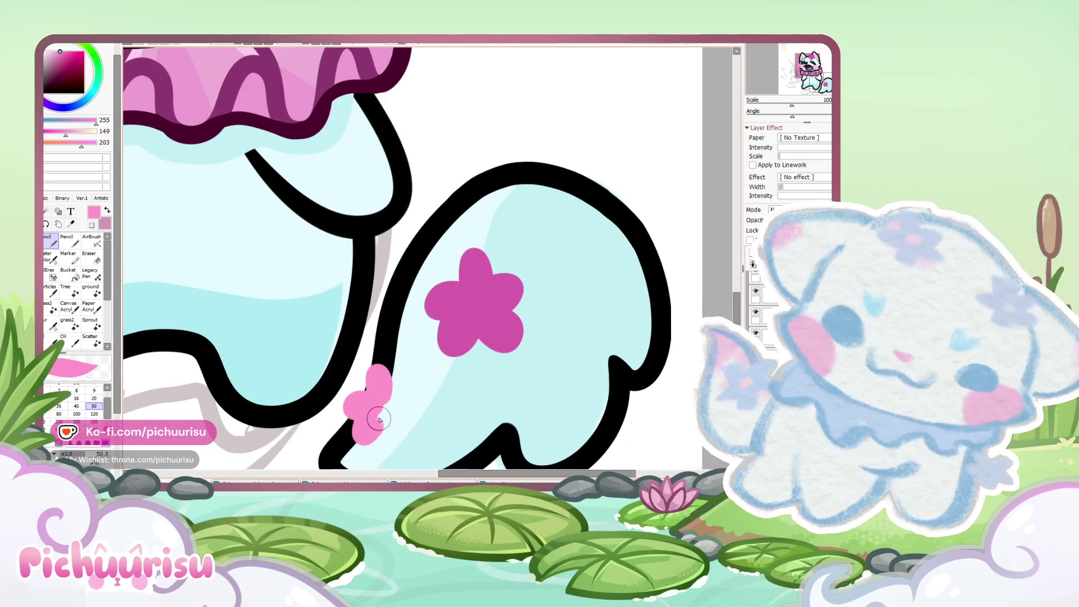
# Step: Add two small pink tail flowers and a light pink centre, then sample magenta again
pyautogui.moveTo(393, 394); pyautogui.dragTo(402, 416)
pyautogui.moveTo(548, 368)
pyautogui.mouseDown()
pyautogui.moveTo(543, 388)
pyautogui.moveTo(527, 387)
pyautogui.moveTo(552, 404)
pyautogui.mouseUp()
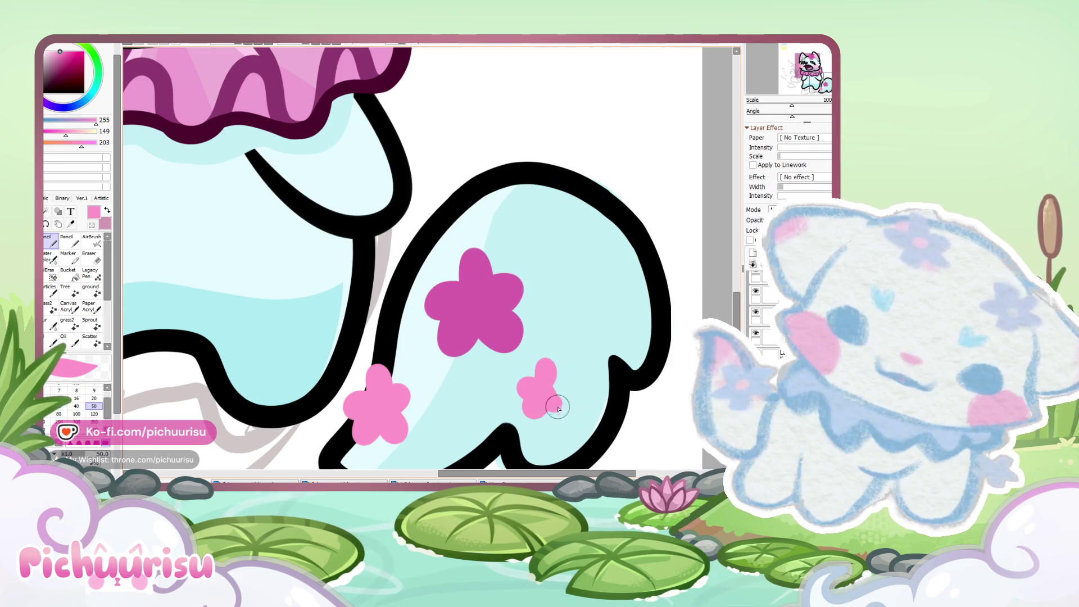
pyautogui.click(473, 304)
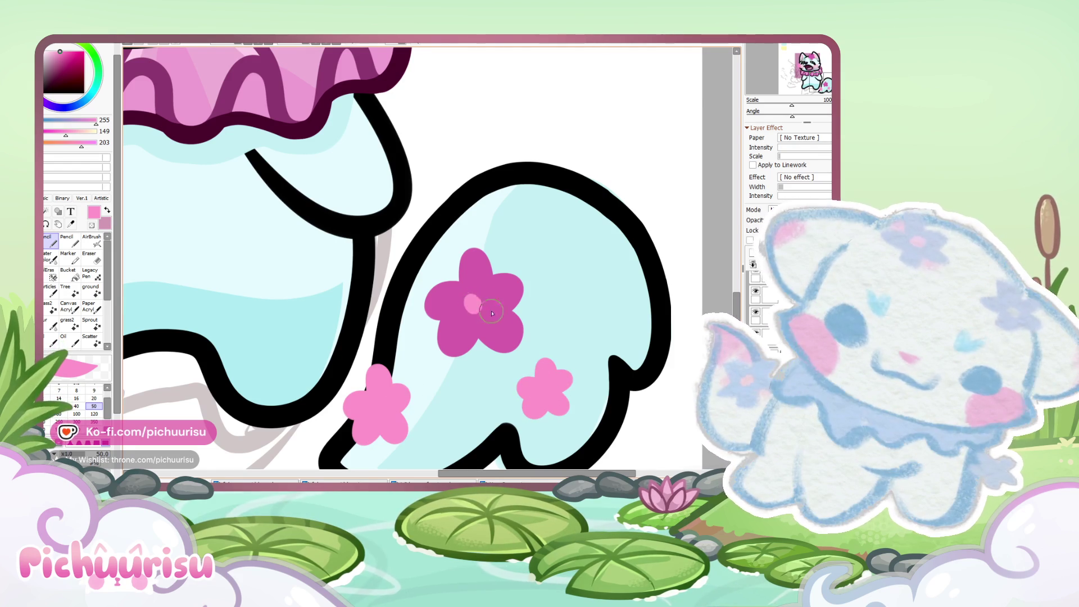
pyautogui.keyDown('alt'); pyautogui.click(484, 321); pyautogui.keyUp('alt')
pyautogui.scroll(-4, 377, 409)
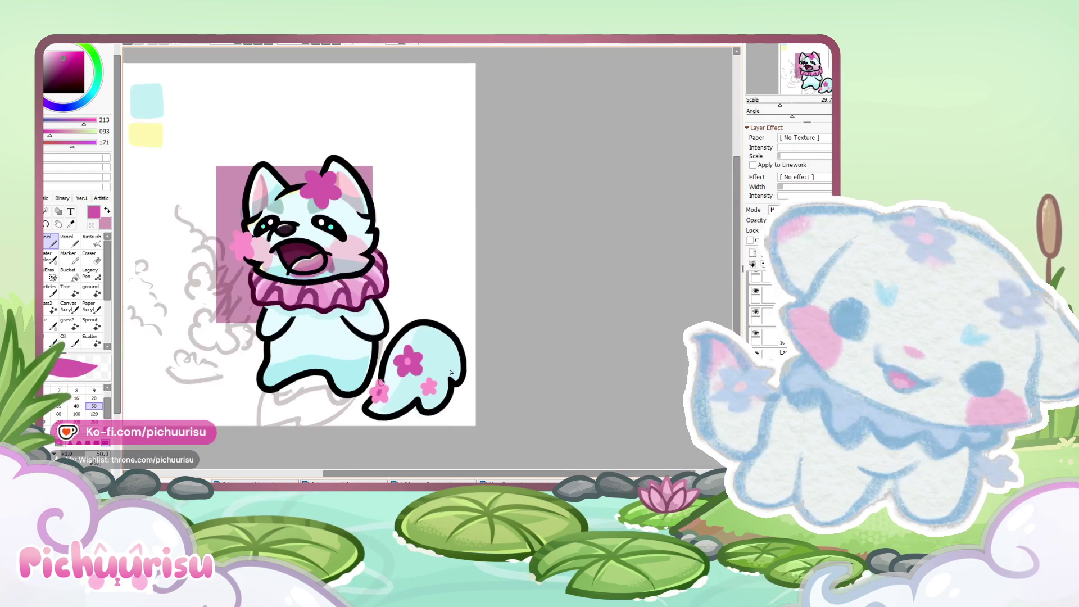
# Step: Dot a light pink centre into the head's magenta flower, then swap back to magenta
pyautogui.scroll(3, 461, 248)
pyautogui.scroll(1, 467, 256)
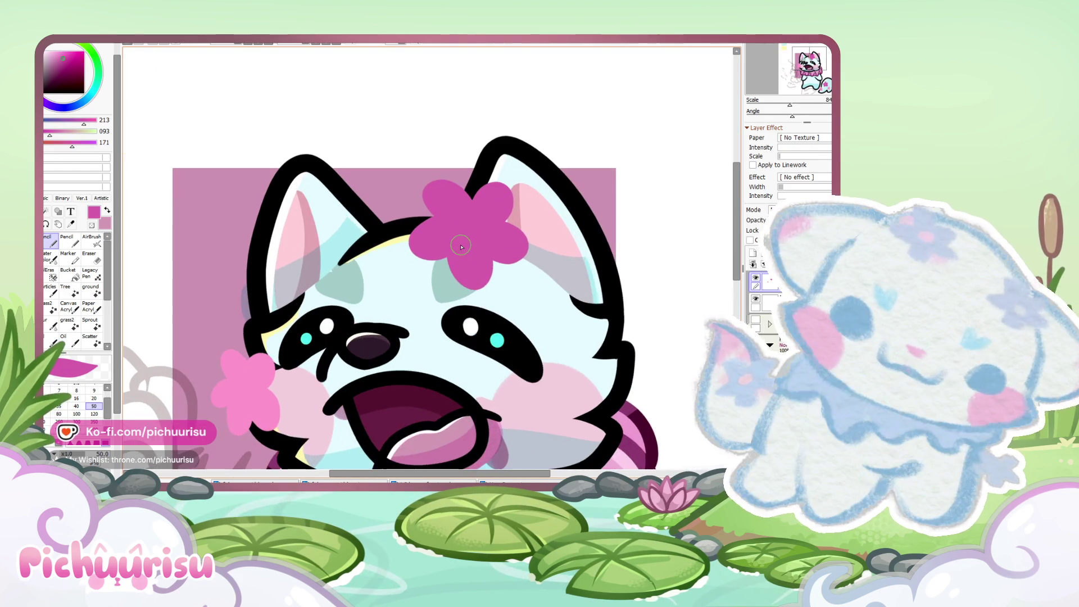
pyautogui.press('x')
pyautogui.scroll(1, 478, 232)
pyautogui.click(473, 237)
pyautogui.press('x')
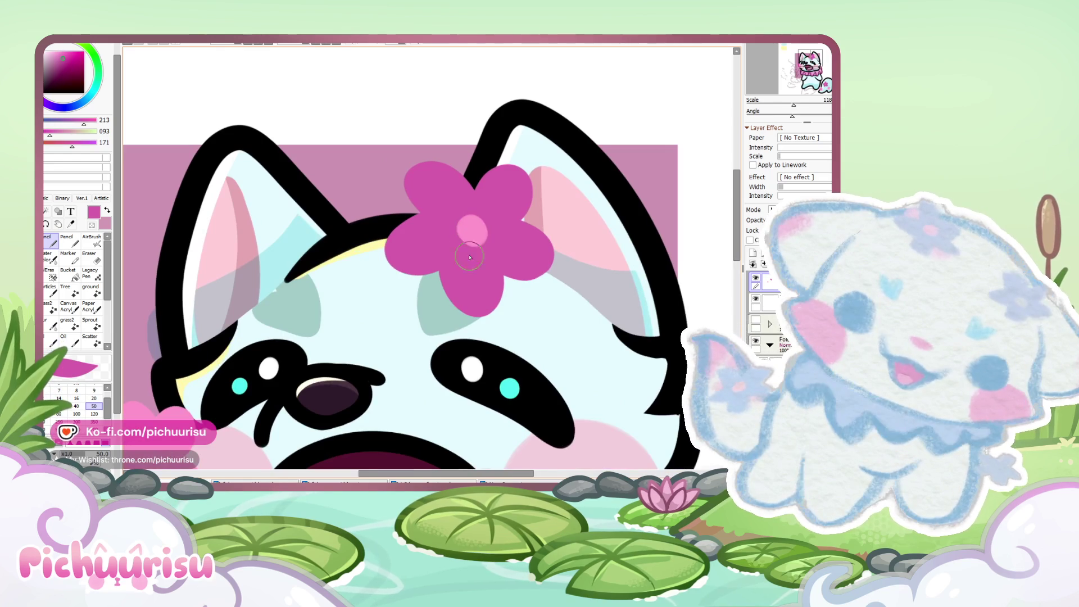
# Step: Dot magenta into the cheek flower's centre, then undo the stray stroke
pyautogui.scroll(-3, 473, 236)
pyautogui.scroll(3, 306, 327)
pyautogui.click(303, 326)
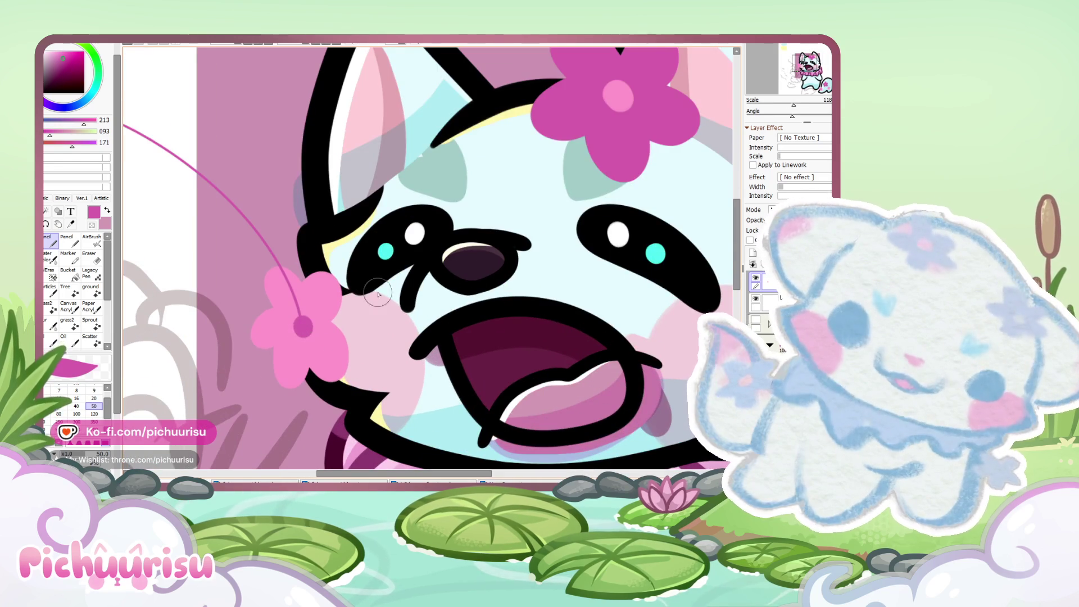
pyautogui.hotkey('ctrl', 'z')
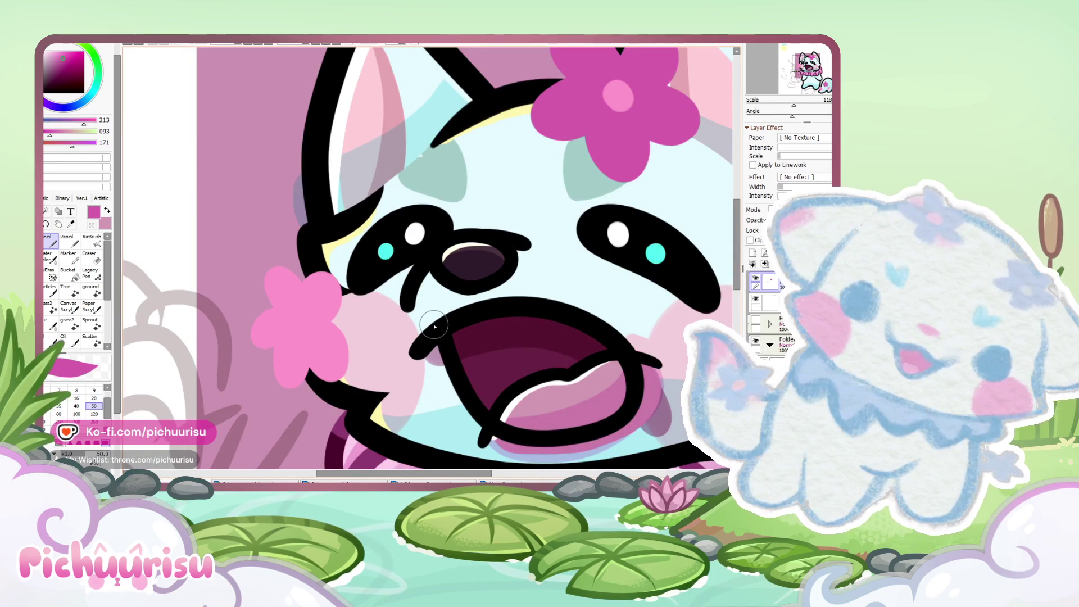
pyautogui.scroll(-4, 301, 328)
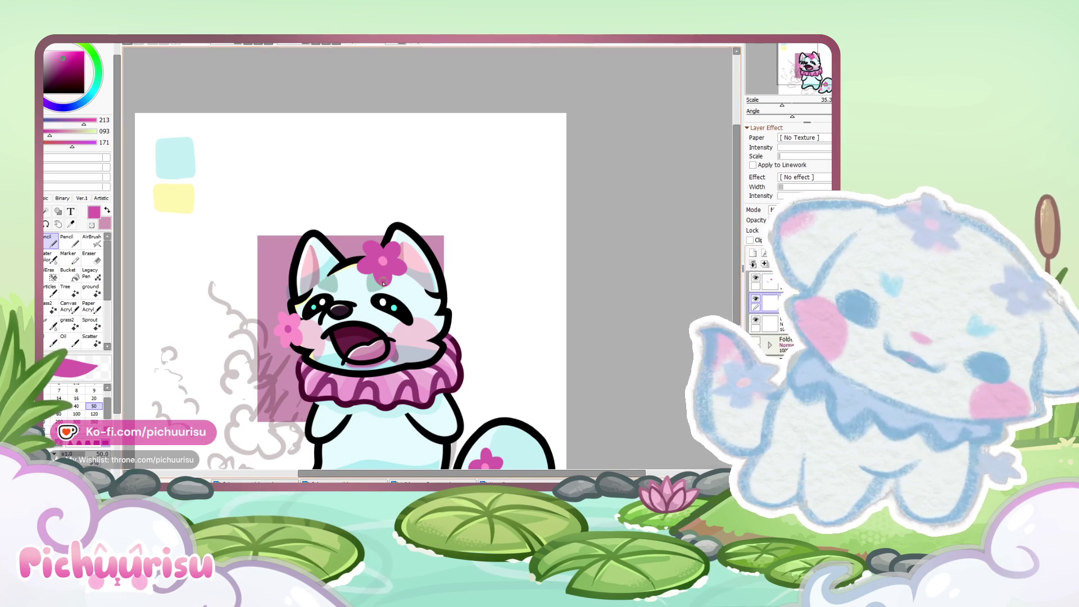
# Step: Pick up the light blue colour from the canvas swatch
pyautogui.keyDown('alt'); pyautogui.click(169, 158); pyautogui.keyUp('alt')
pyautogui.scroll(3, 368, 267)
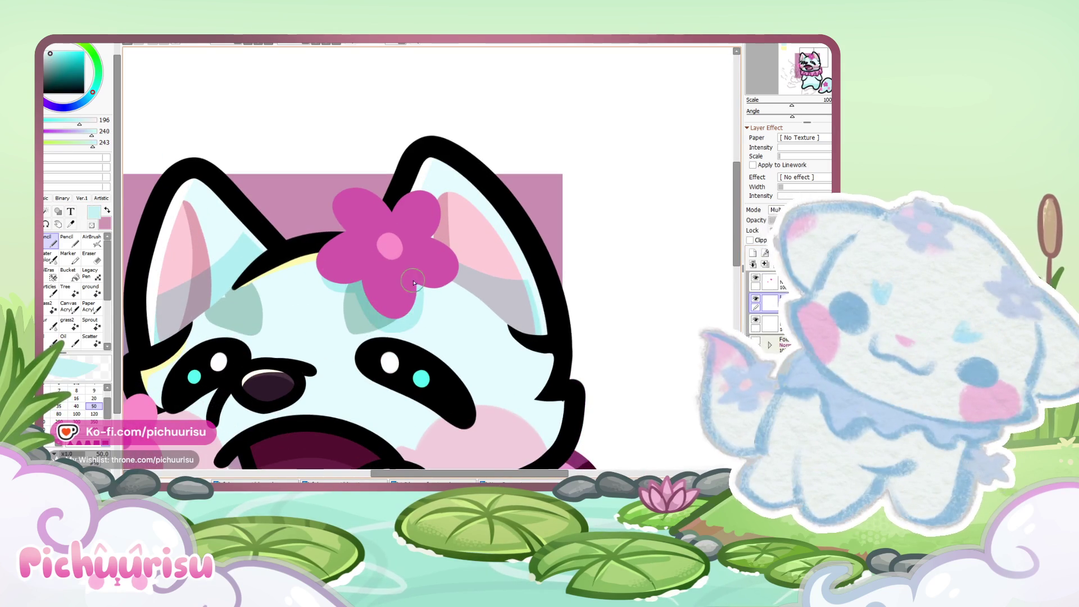
pyautogui.scroll(-3, 394, 276)
pyautogui.scroll(3, 275, 329)
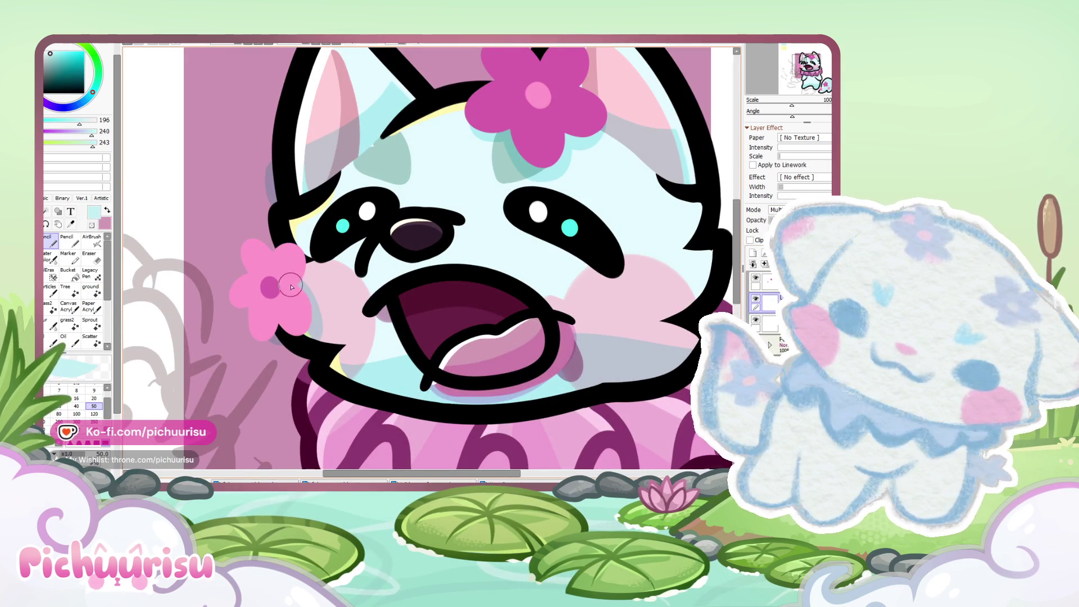
pyautogui.scroll(-5, 290, 288)
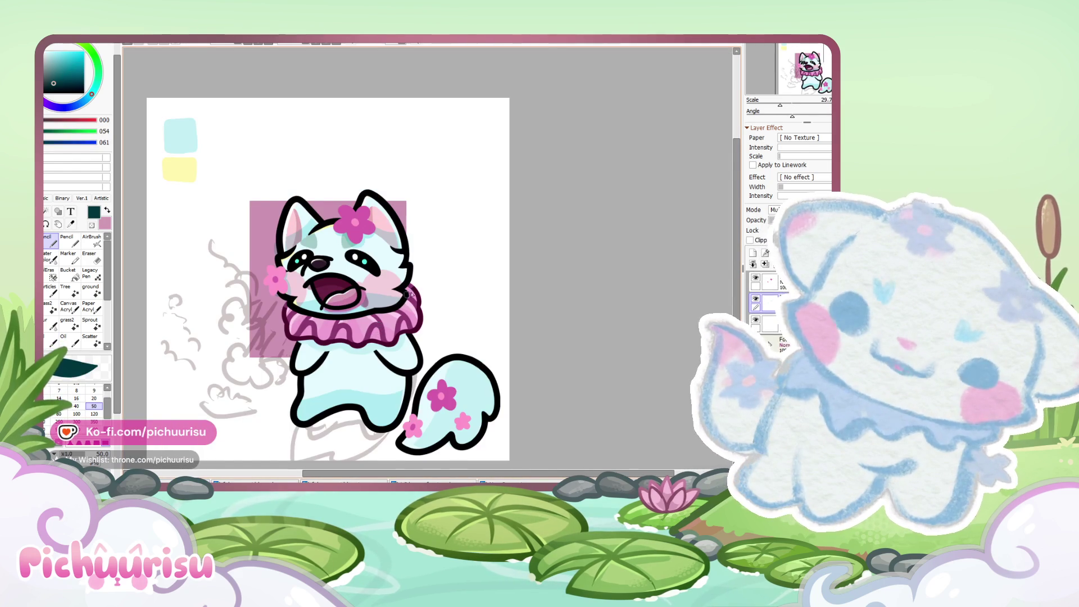
# Step: Zoom in and out around the flower-decorated cat to look over the tail and drawing
pyautogui.scroll(3, 398, 300)
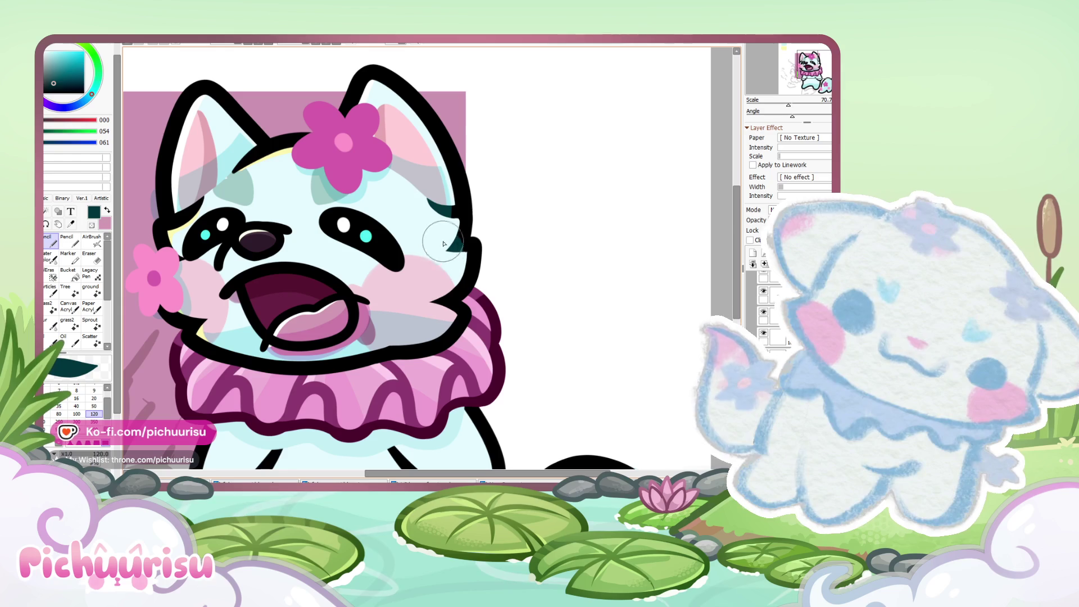
pyautogui.scroll(2, 207, 315)
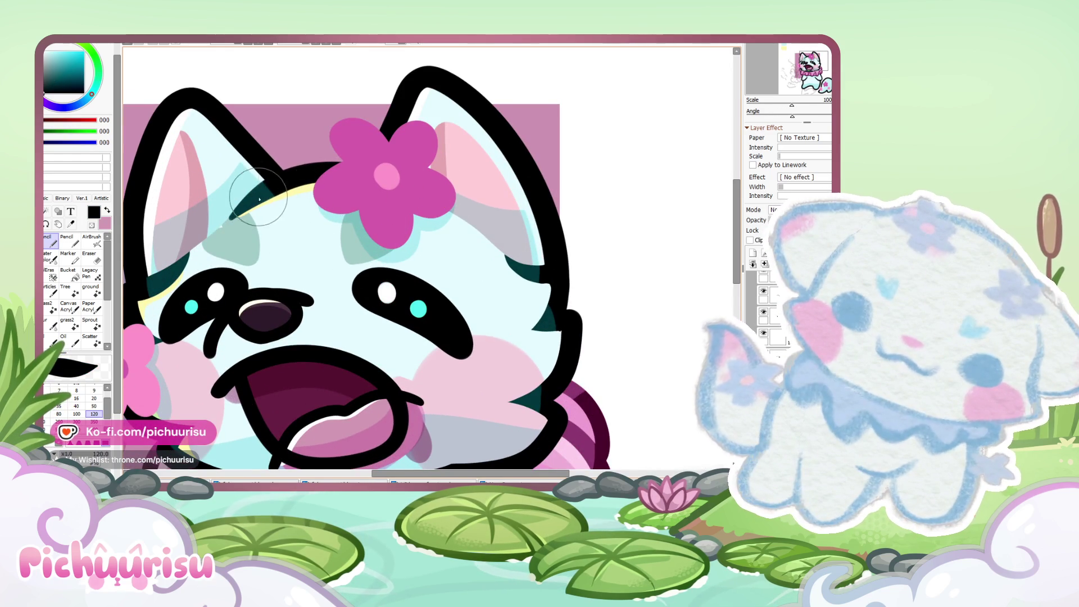
pyautogui.scroll(-3, 264, 202)
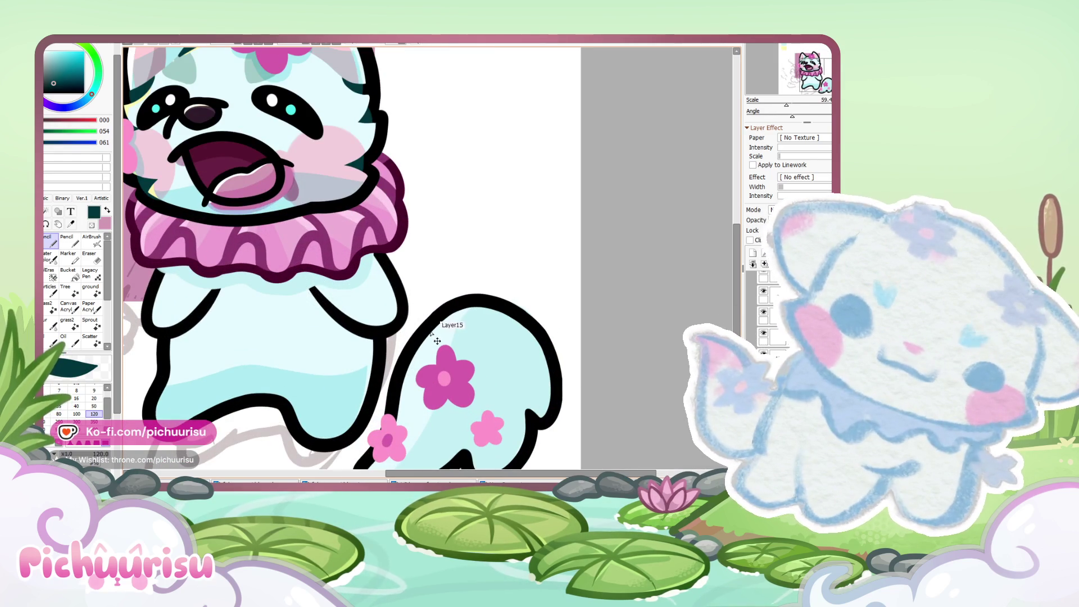
pyautogui.scroll(-1, 438, 325)
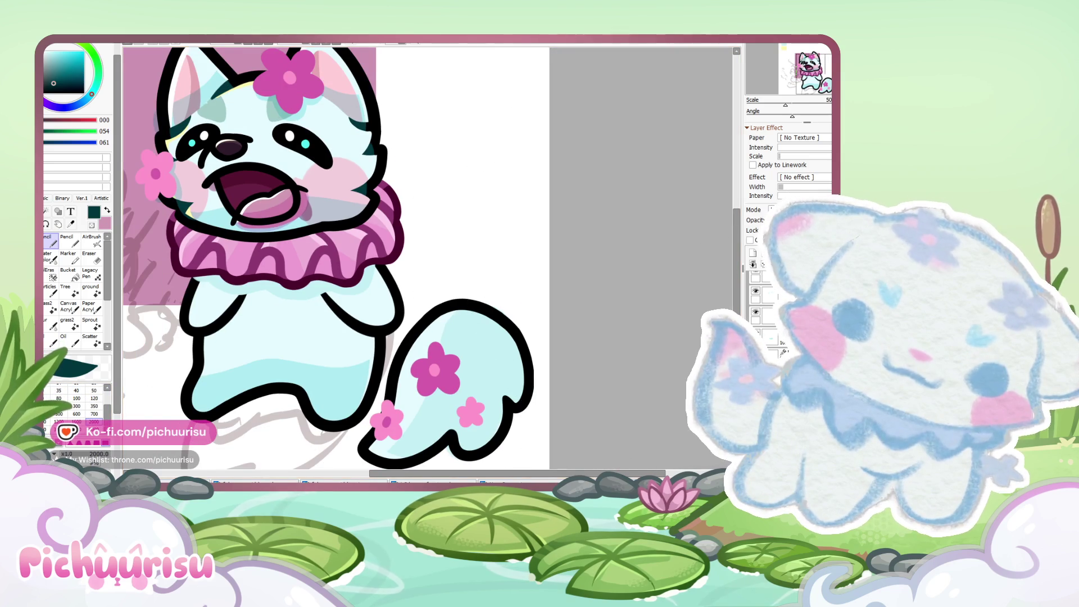
pyautogui.scroll(-6, 435, 320)
pyautogui.scroll(3, 434, 320)
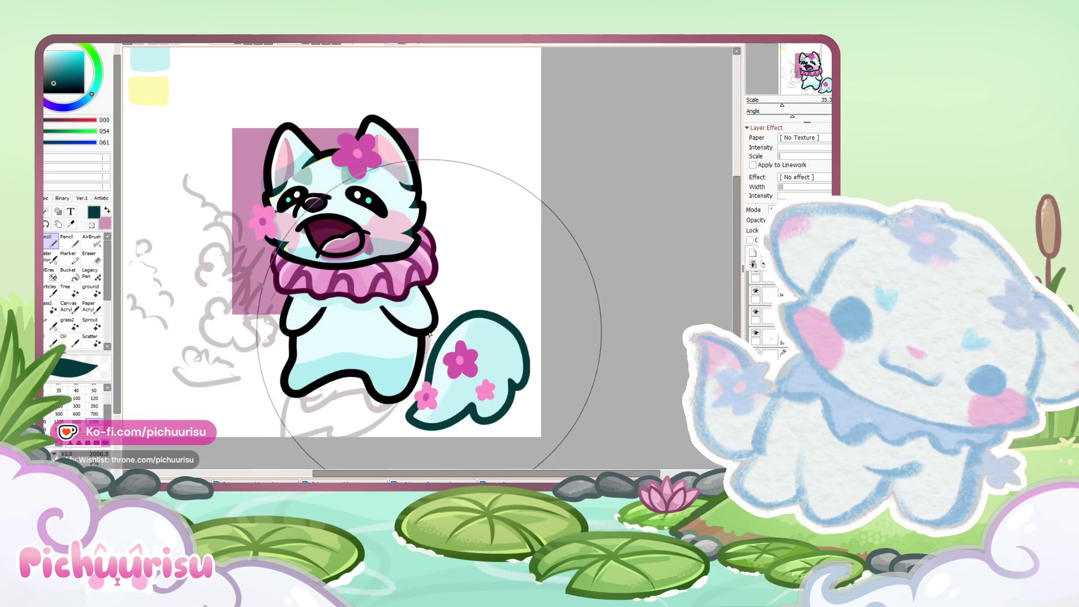
pyautogui.scroll(3, 284, 334)
pyautogui.scroll(-5, 283, 334)
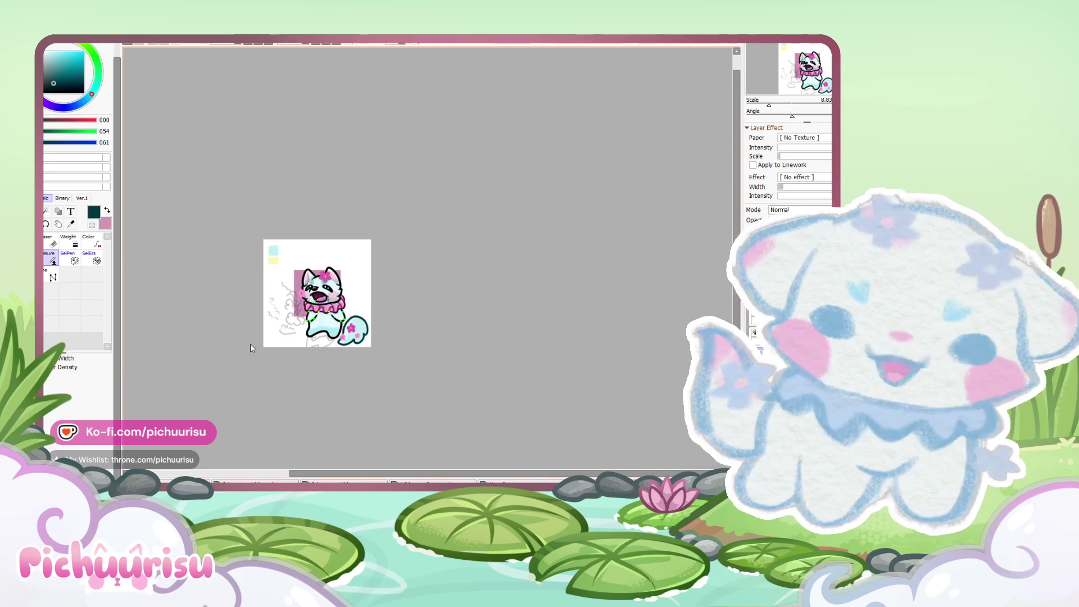
# Step: Zoom in on the finished paws-up emote with its striped collar and pink paw pads
pyautogui.scroll(2, 371, 292)
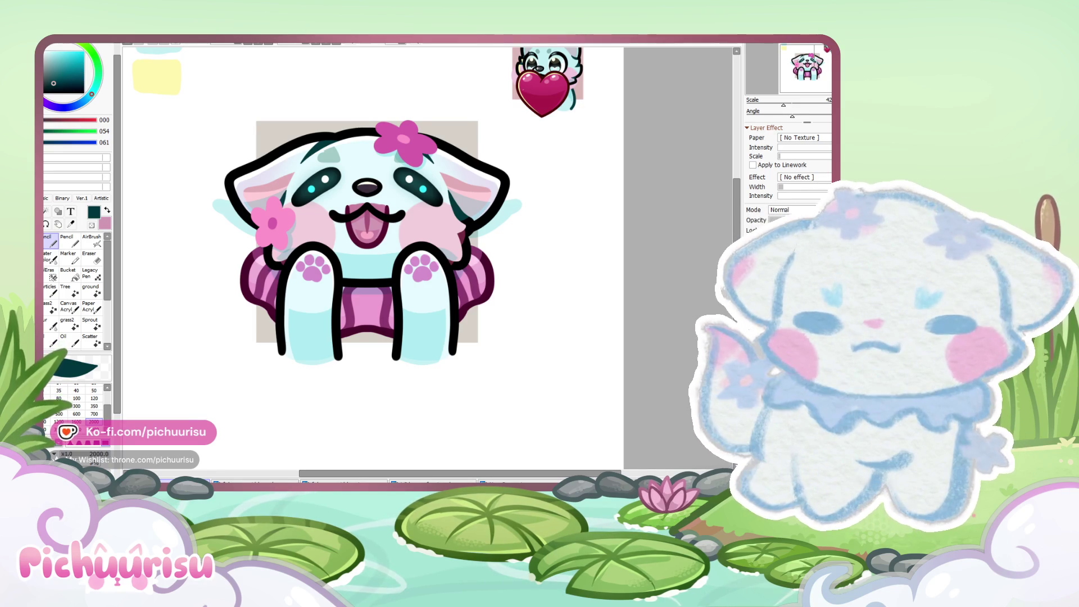
# Step: Undo to remove the heart sticker from the canvas corner
pyautogui.scroll(-2, 436, 394)
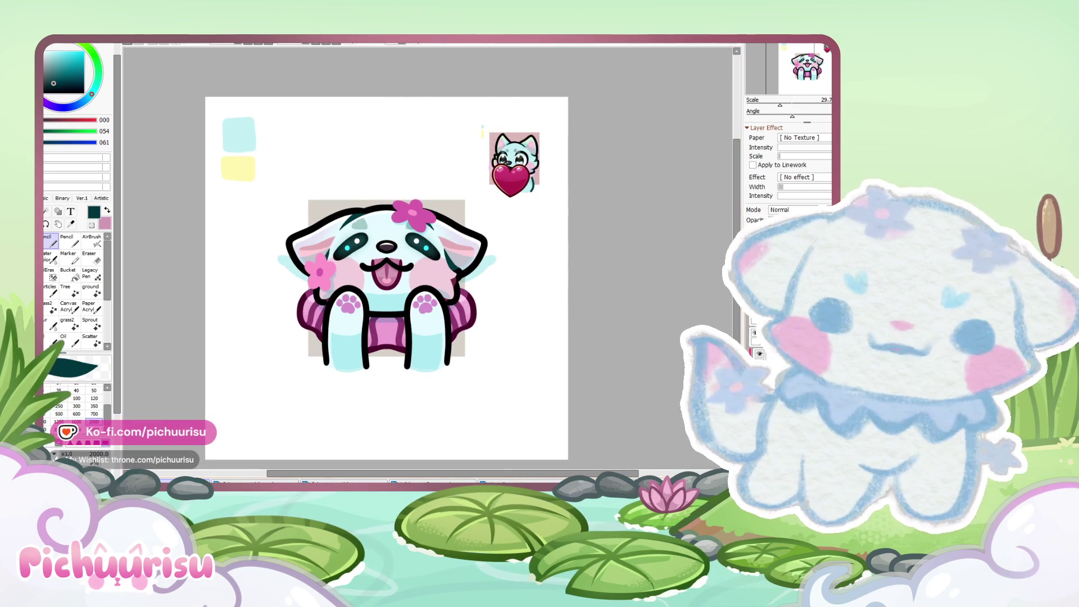
pyautogui.hotkey('ctrl', 'z')
pyautogui.scroll(3, 363, 222)
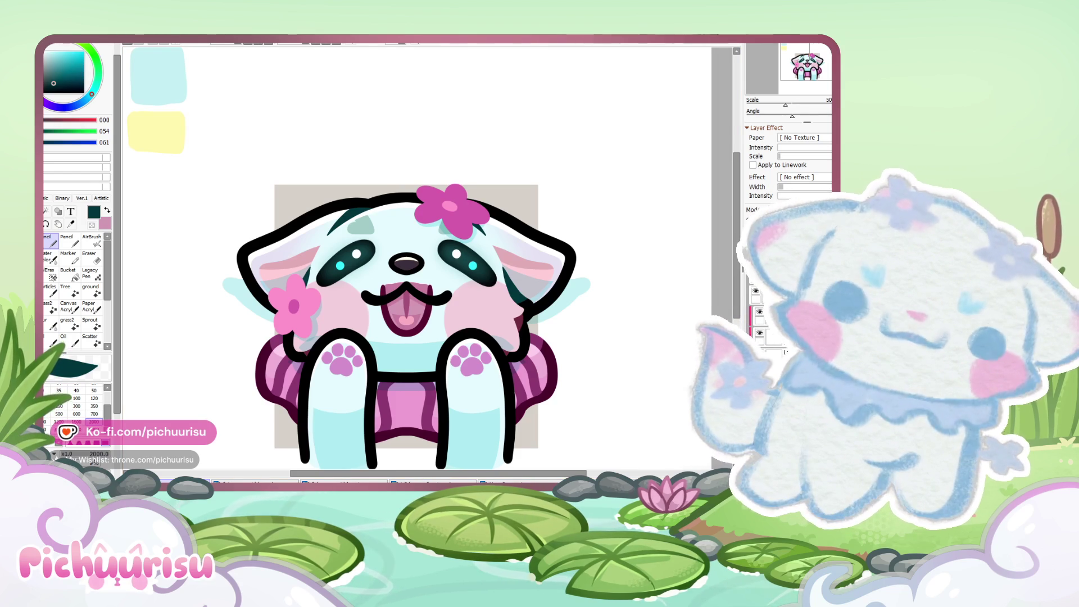
# Step: Widen the layers panel by dragging its divider left
pyautogui.scroll(-3, 465, 290)
pyautogui.scroll(5, 466, 291)
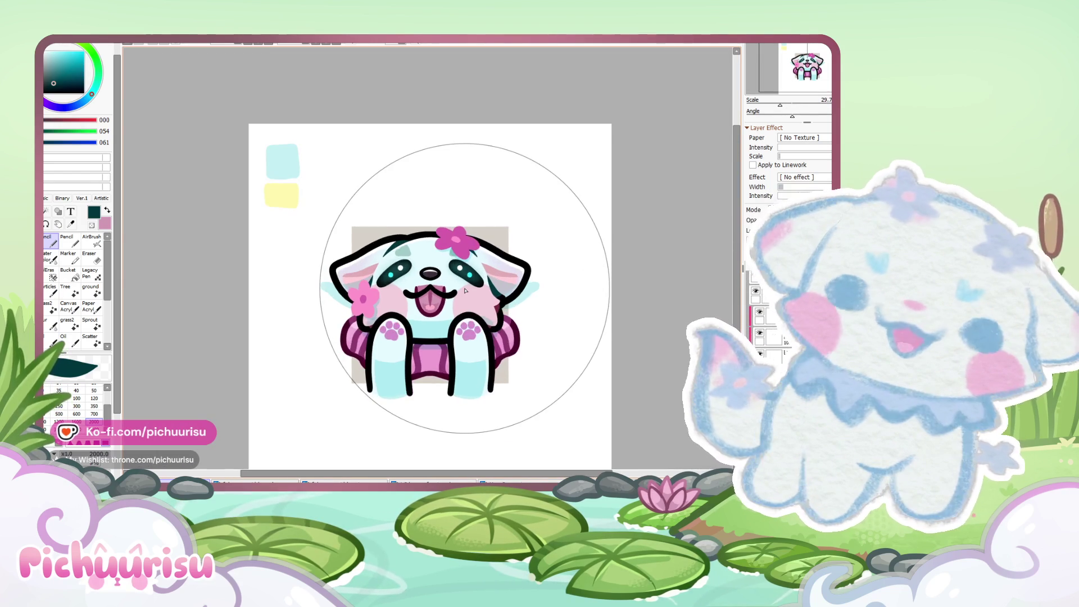
pyautogui.scroll(1, 465, 291)
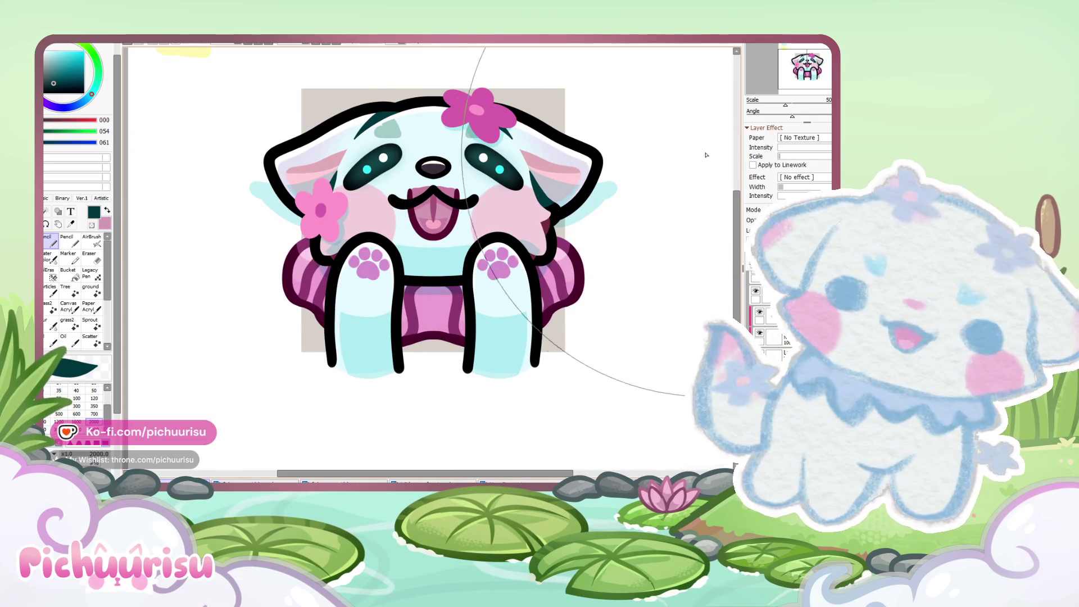
pyautogui.moveTo(742, 169); pyautogui.dragTo(702, 169)
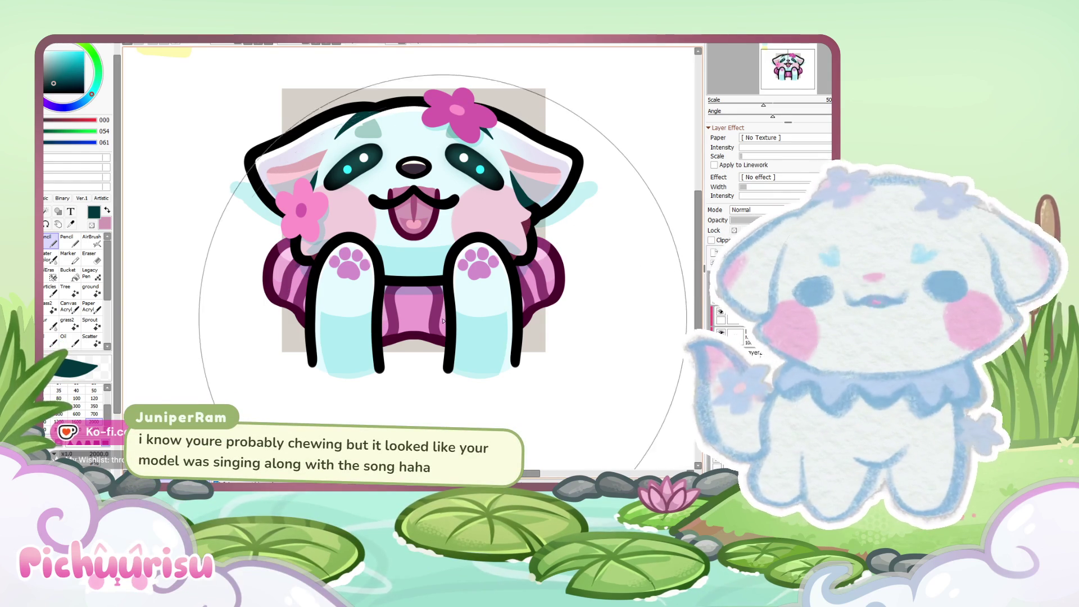
pyautogui.scroll(-1, 442, 319)
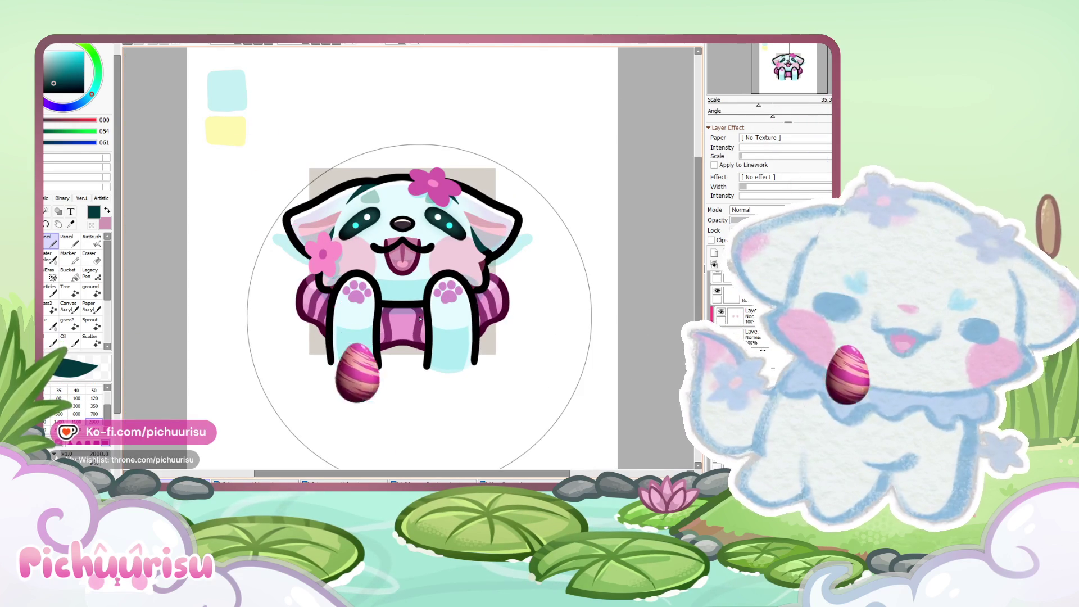
# Step: Zoom to about 100% on the cat's face with its teal eyes and head flower
pyautogui.scroll(5, 779, 357)
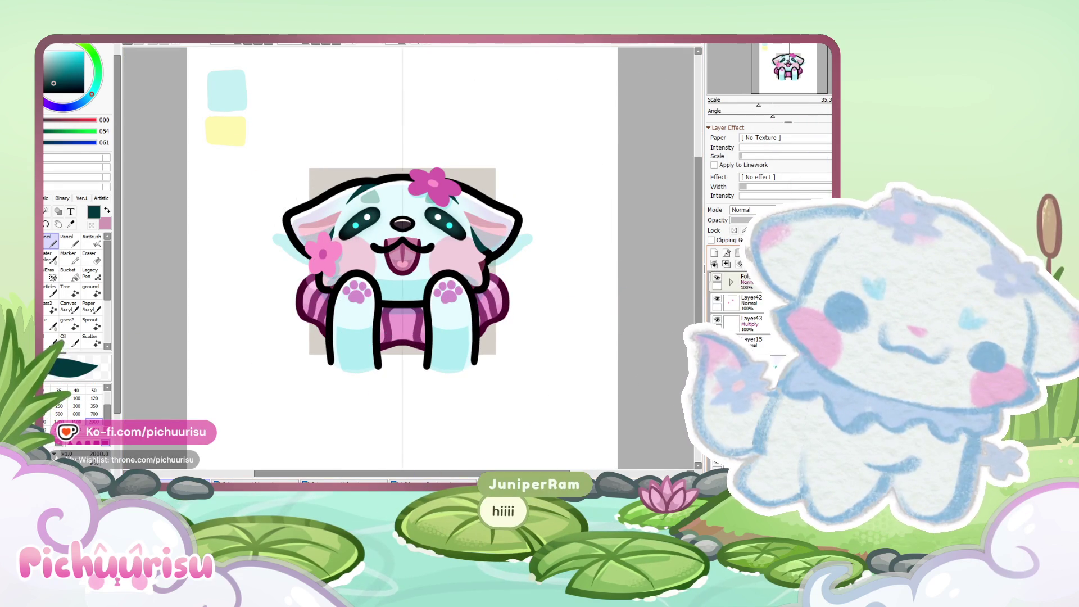
pyautogui.scroll(2, 450, 207)
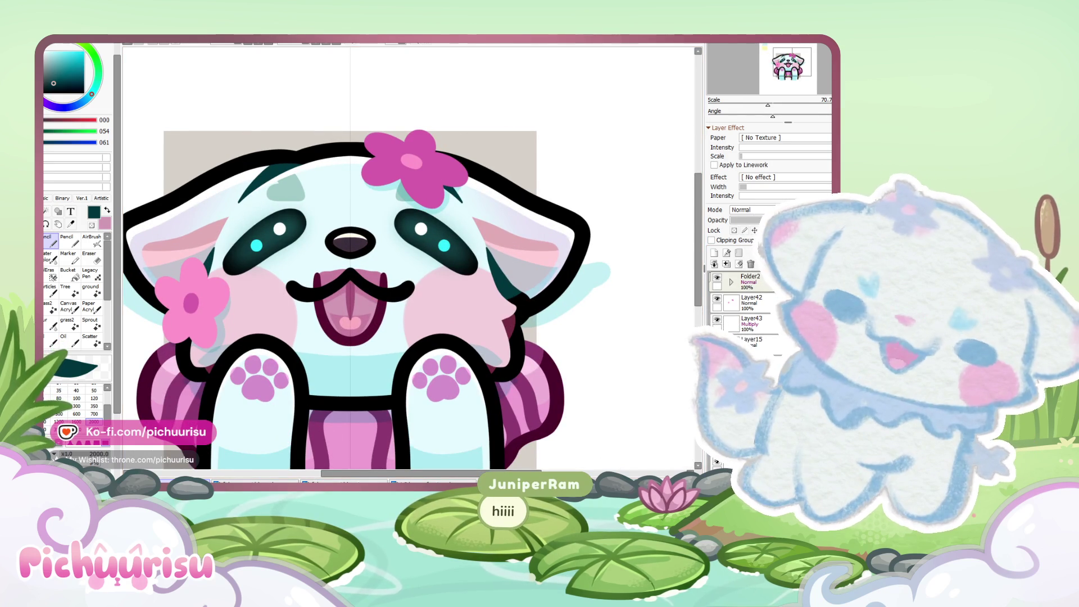
pyautogui.scroll(1, 387, 229)
pyautogui.scroll(-3, 737, 303)
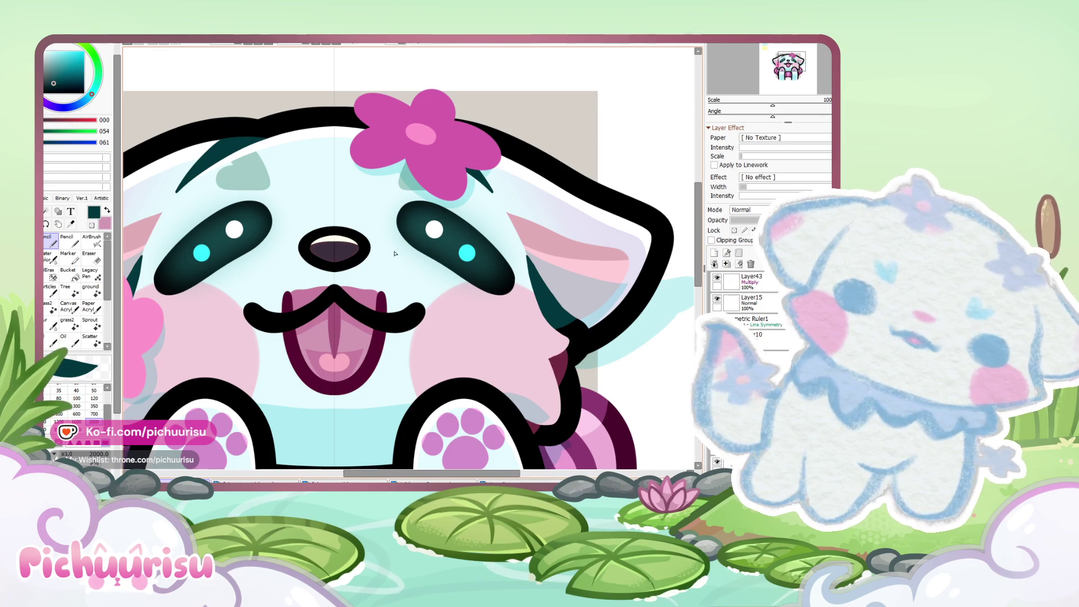
# Step: Paint light blue (223/248/252) symmetrically over the pink under the nose with a size-50 brush
pyautogui.keyDown('alt'); pyautogui.click(370, 230); pyautogui.keyUp('alt')
pyautogui.scroll(2, 369, 230)
pyautogui.scroll(-1, 78, 253)
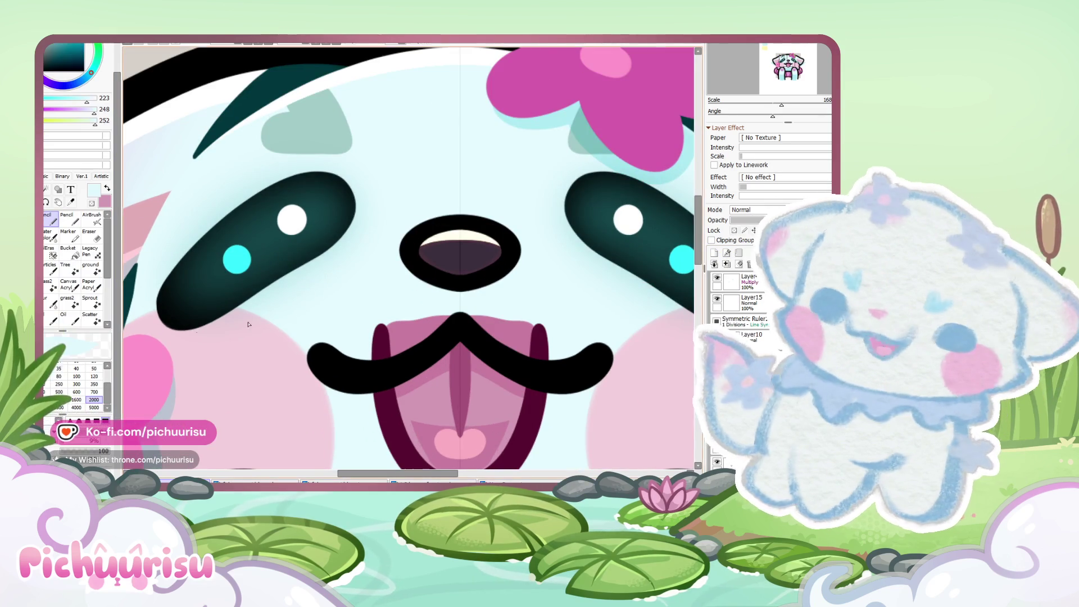
pyautogui.scroll(-3, 222, 372)
pyautogui.scroll(2, 222, 372)
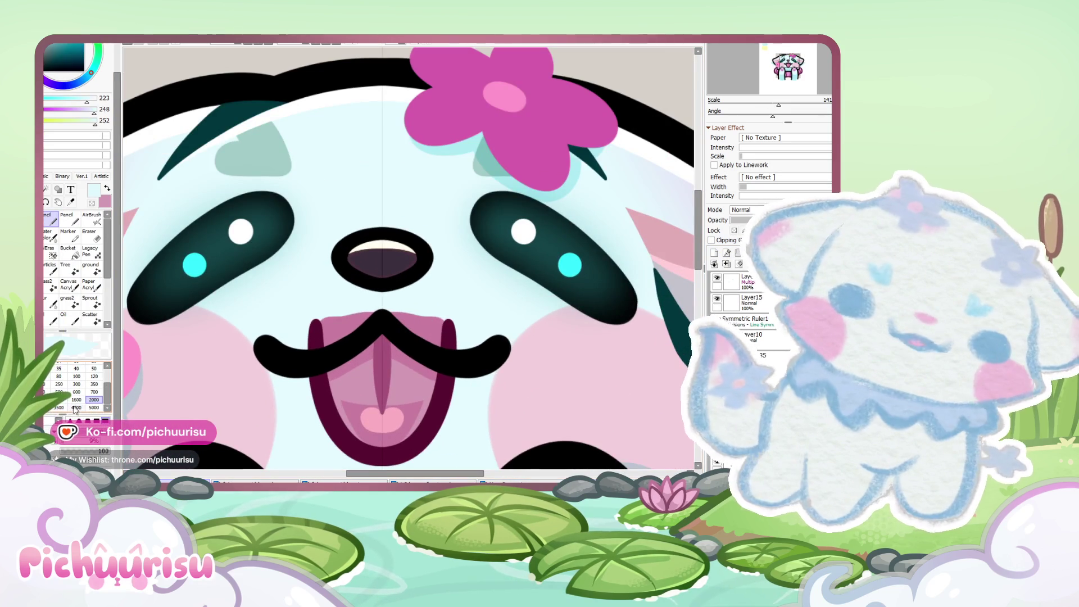
pyautogui.click(93, 368)
pyautogui.scroll(1, 393, 298)
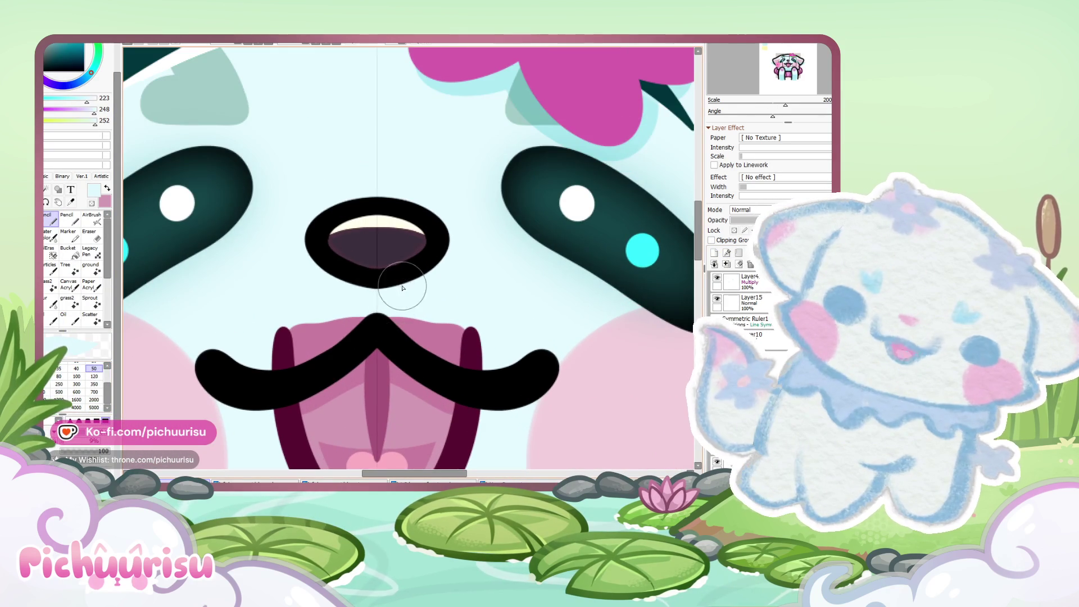
pyautogui.scroll(1, 367, 280)
pyautogui.moveTo(416, 337)
pyautogui.mouseDown()
pyautogui.moveTo(518, 380)
pyautogui.moveTo(534, 360)
pyautogui.mouseUp()
pyautogui.scroll(-3, 427, 247)
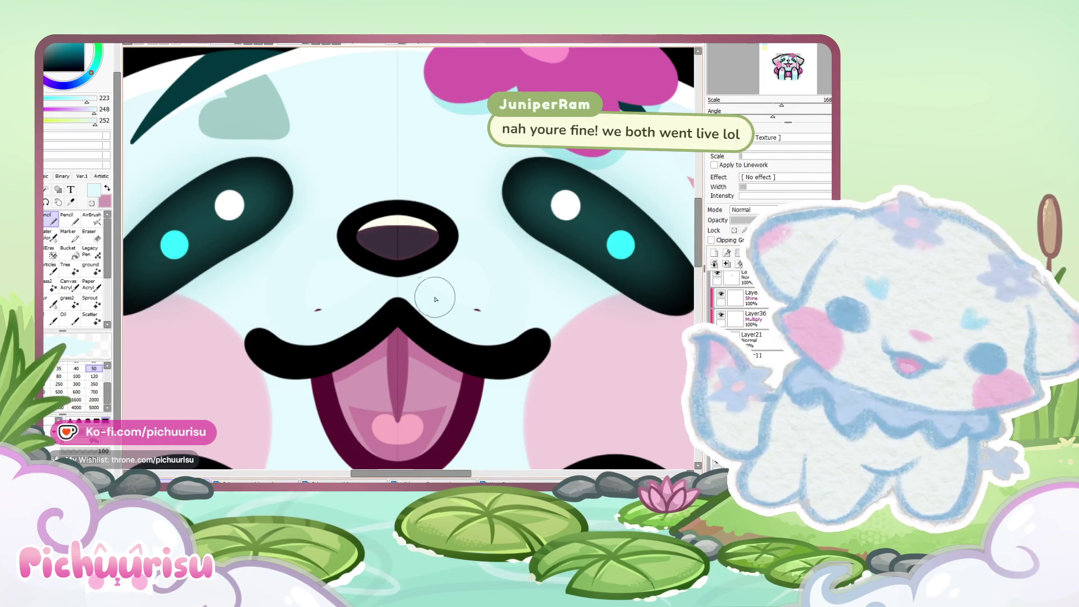
pyautogui.scroll(1, 434, 289)
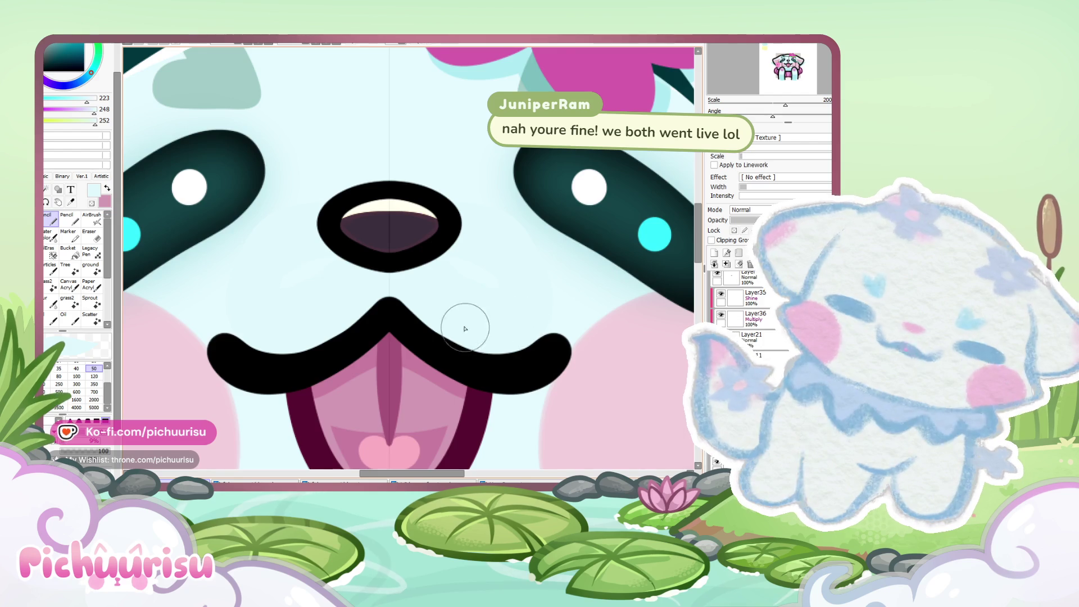
pyautogui.scroll(-10, 450, 304)
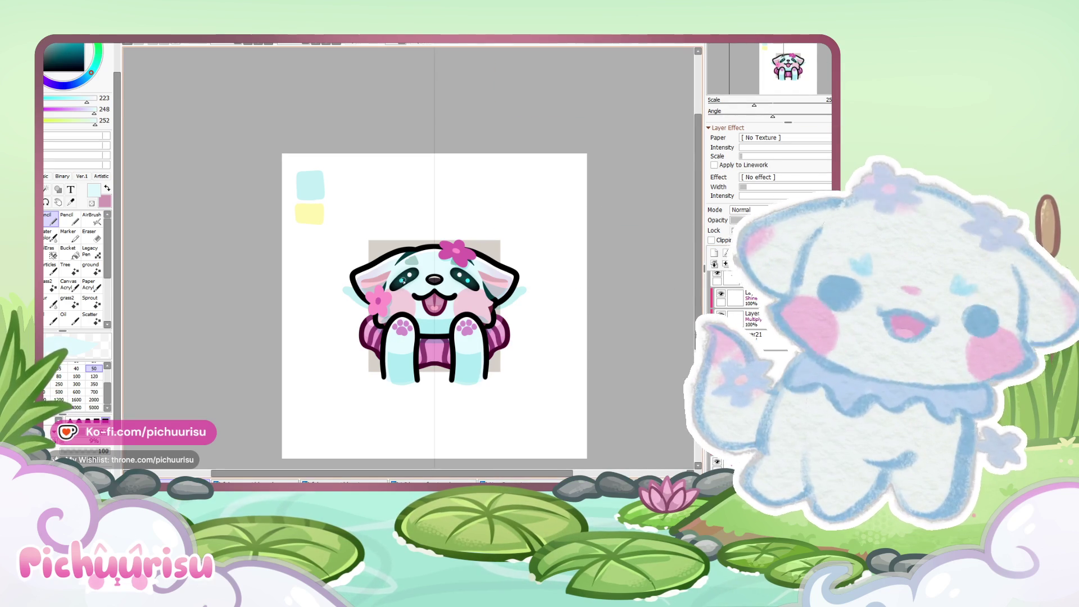
# Step: Review the emote at several zoom levels, then switch to the NEW 2023 fursuit photo canvas
pyautogui.scroll(-1, 404, 282)
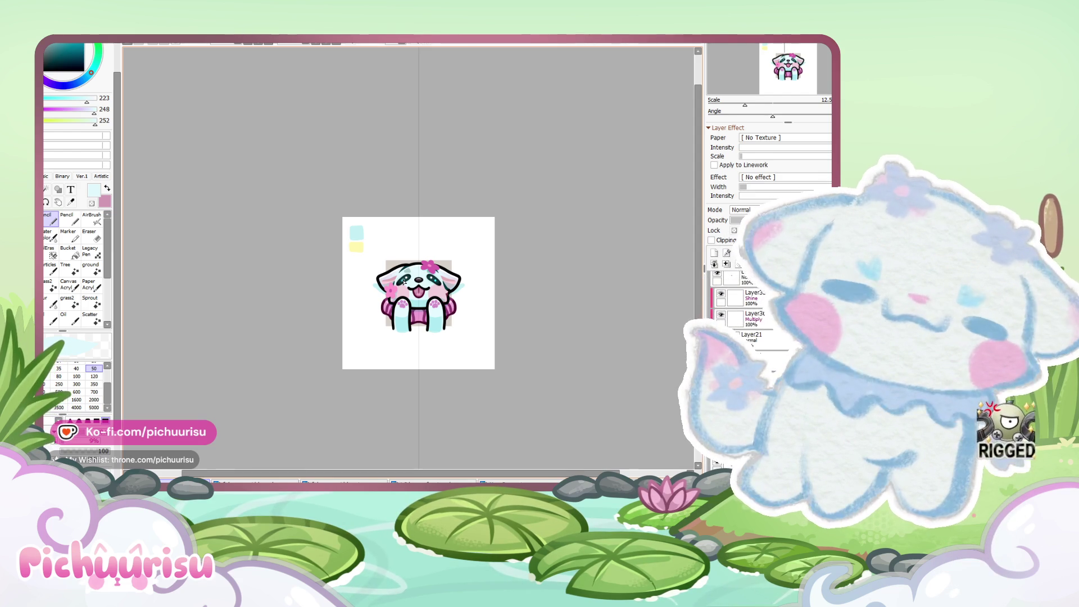
pyautogui.scroll(2, 381, 285)
pyautogui.scroll(-2, 306, 222)
pyautogui.scroll(2, 480, 282)
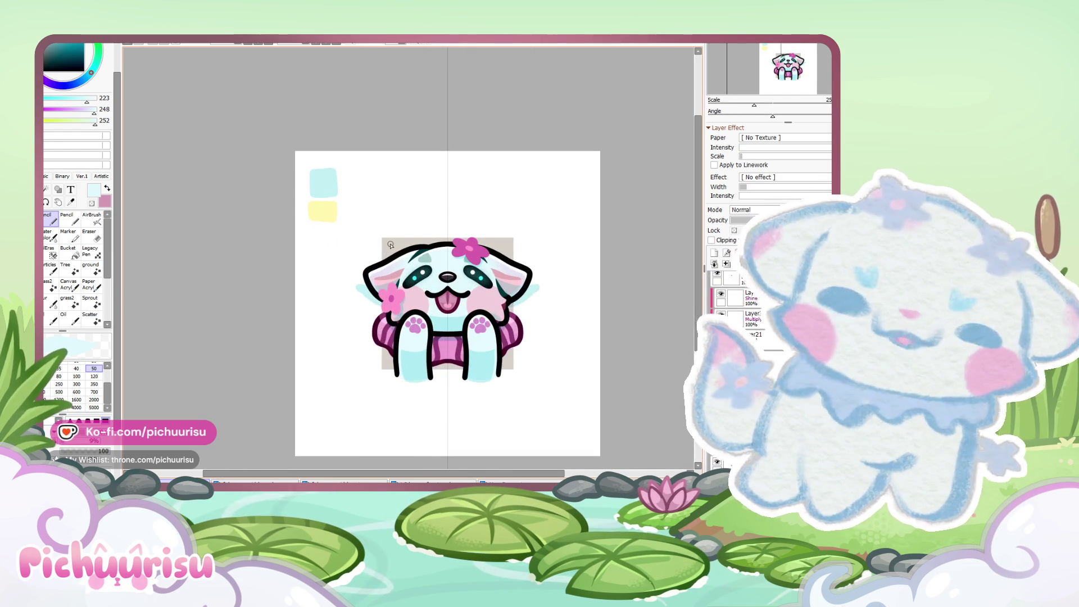
pyautogui.scroll(-1, 391, 245)
pyautogui.scroll(1, 446, 259)
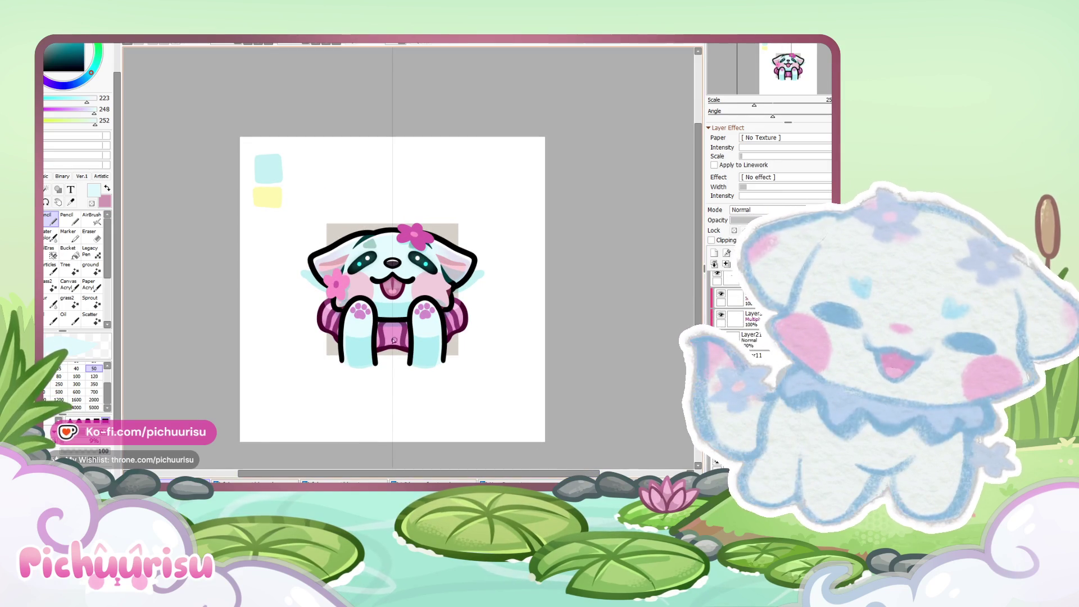
pyautogui.scroll(-1, 385, 330)
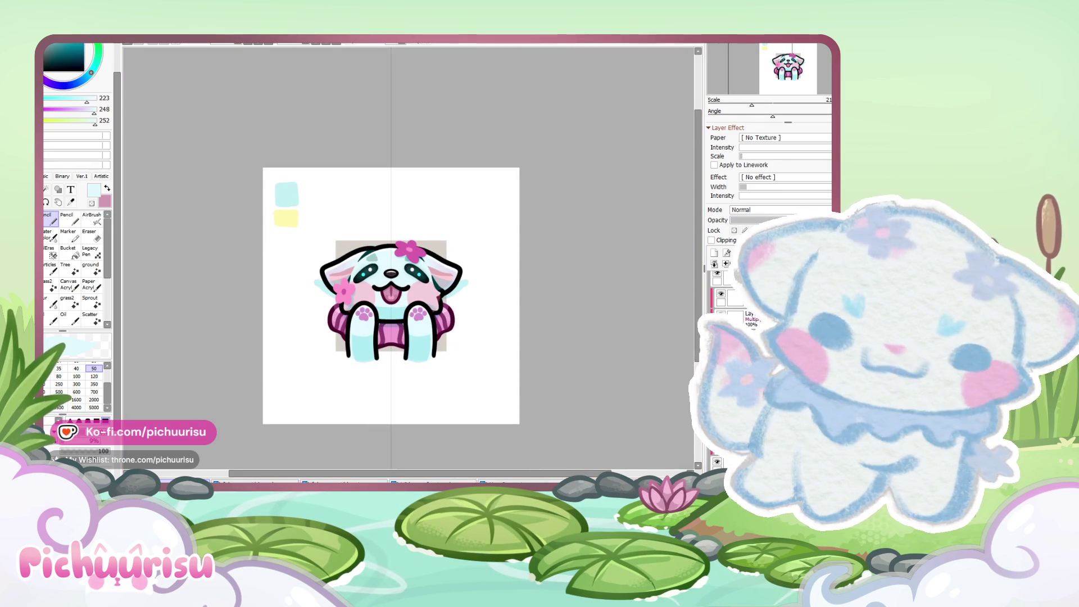
pyautogui.hotkey('ctrl', 'Tab')
pyautogui.scroll(-1, 406, 290)
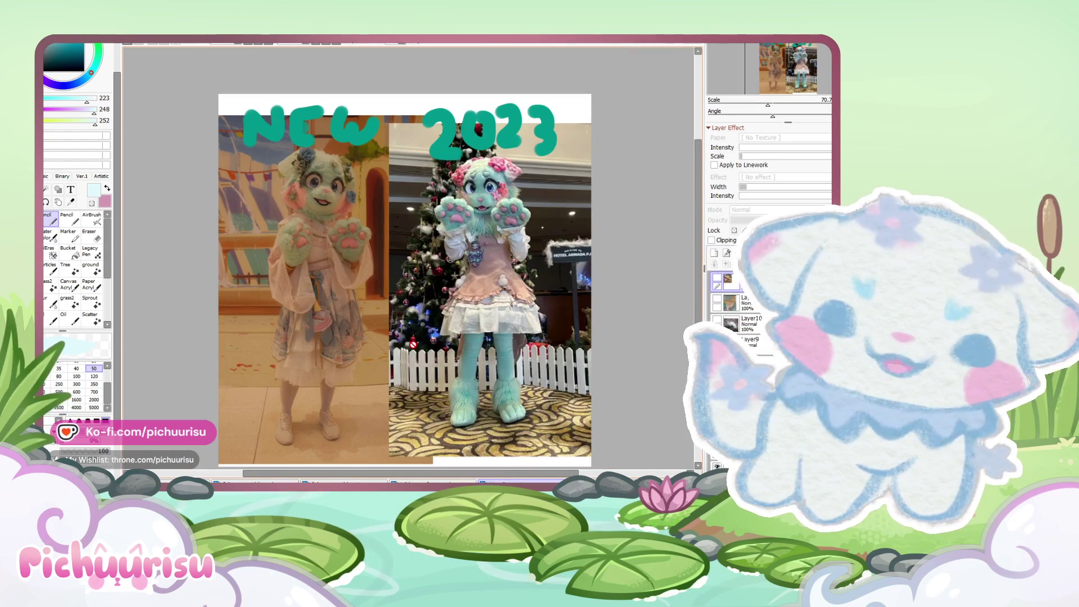
# Step: Zoom in and out on each fursuit figure in the NEW 2023 photo collage
pyautogui.scroll(-1, 406, 290)
pyautogui.scroll(2, 410, 326)
pyautogui.scroll(-2, 396, 309)
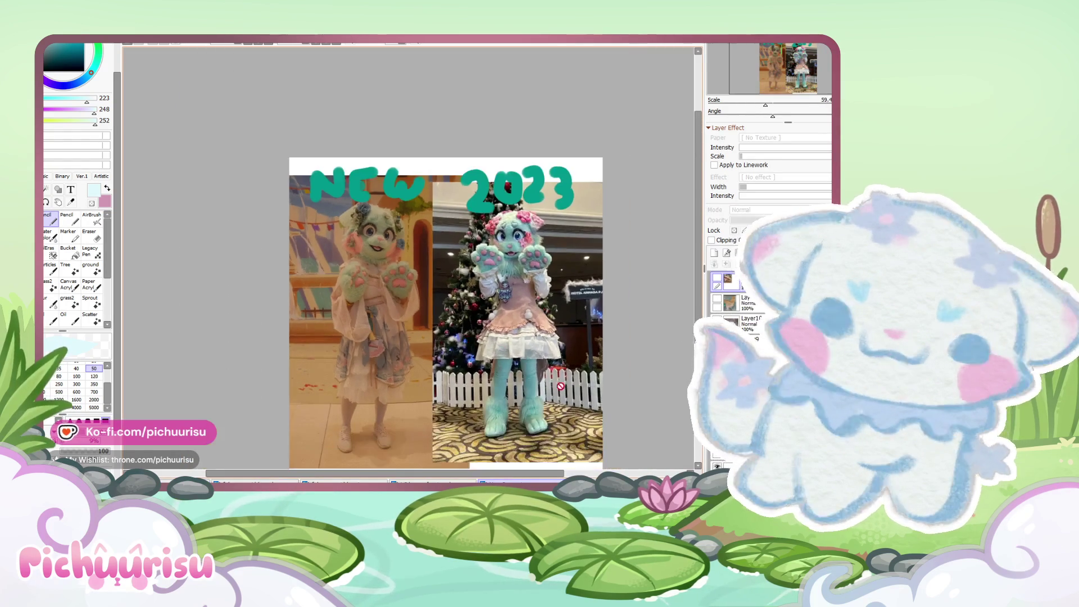
pyautogui.scroll(1, 298, 276)
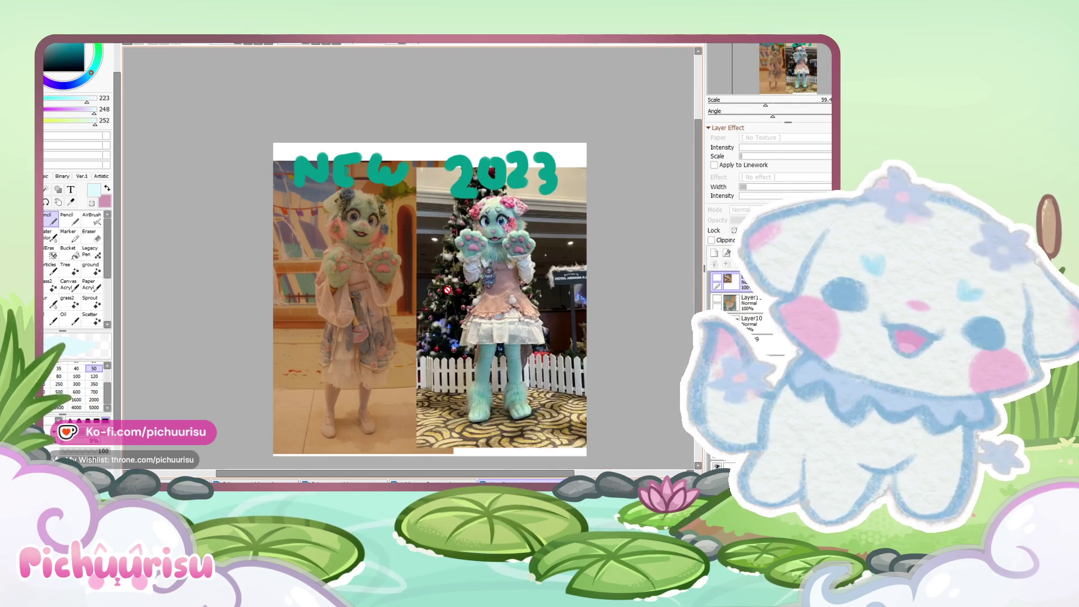
pyautogui.scroll(-2, 613, 436)
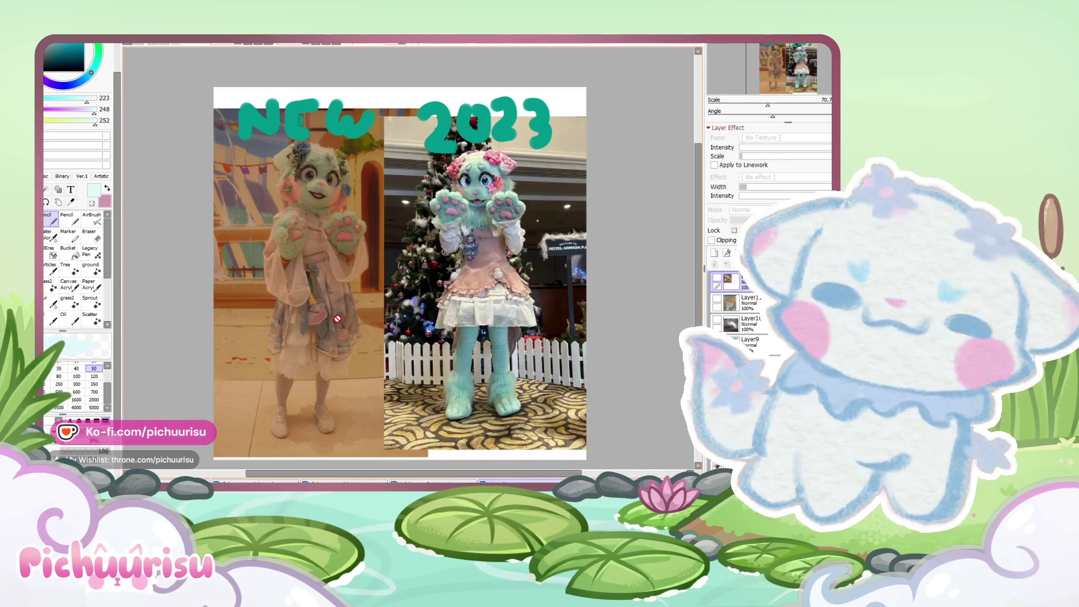
pyautogui.scroll(-1, 339, 308)
pyautogui.scroll(1, 350, 293)
pyautogui.scroll(2, 303, 166)
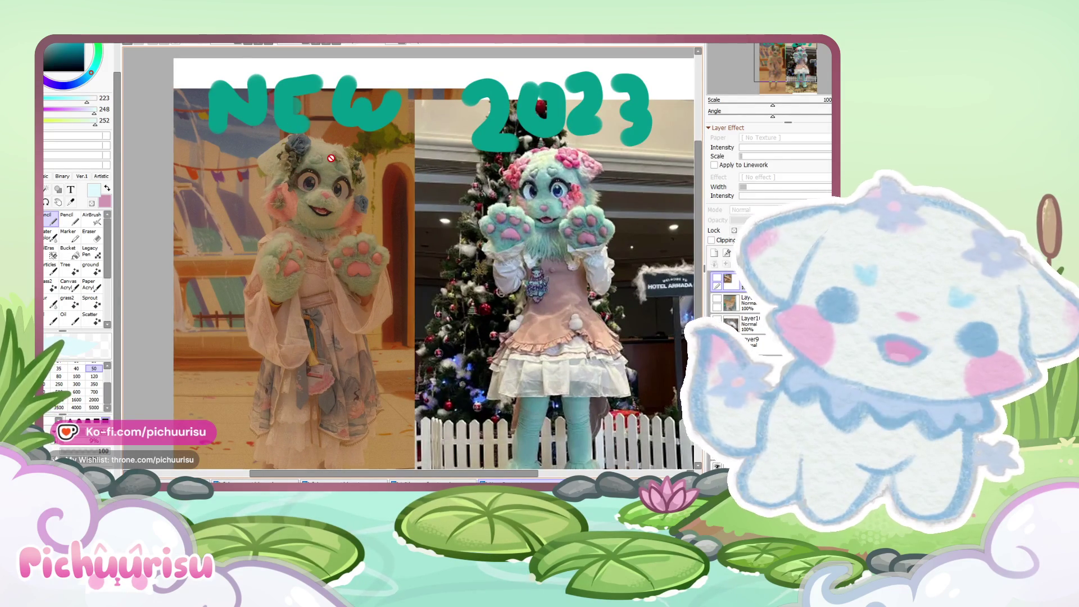
pyautogui.scroll(-2, 331, 158)
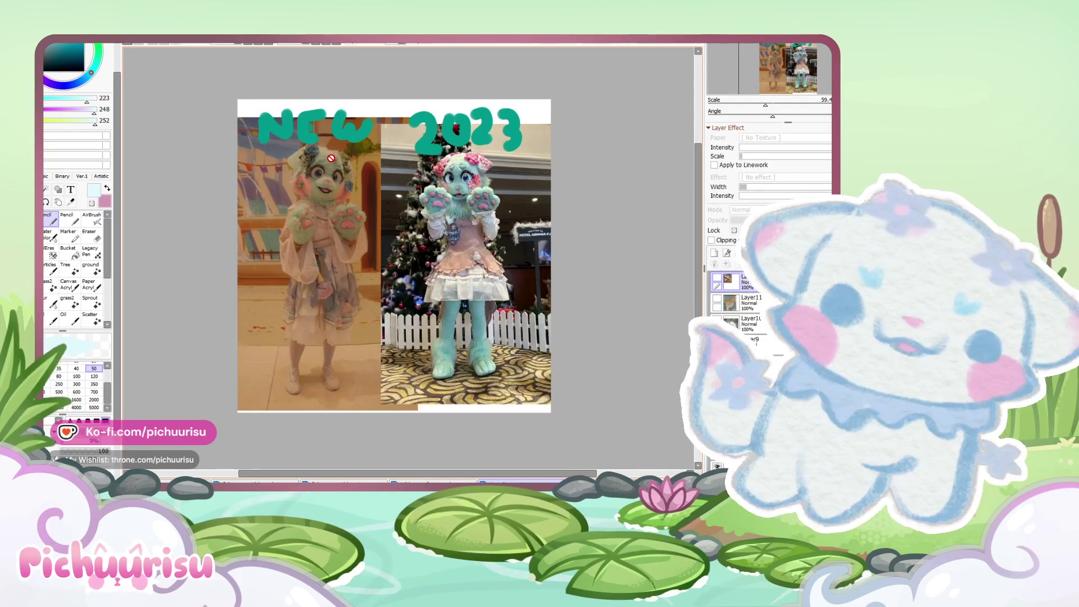
pyautogui.scroll(-2, 331, 158)
pyautogui.scroll(1, 403, 160)
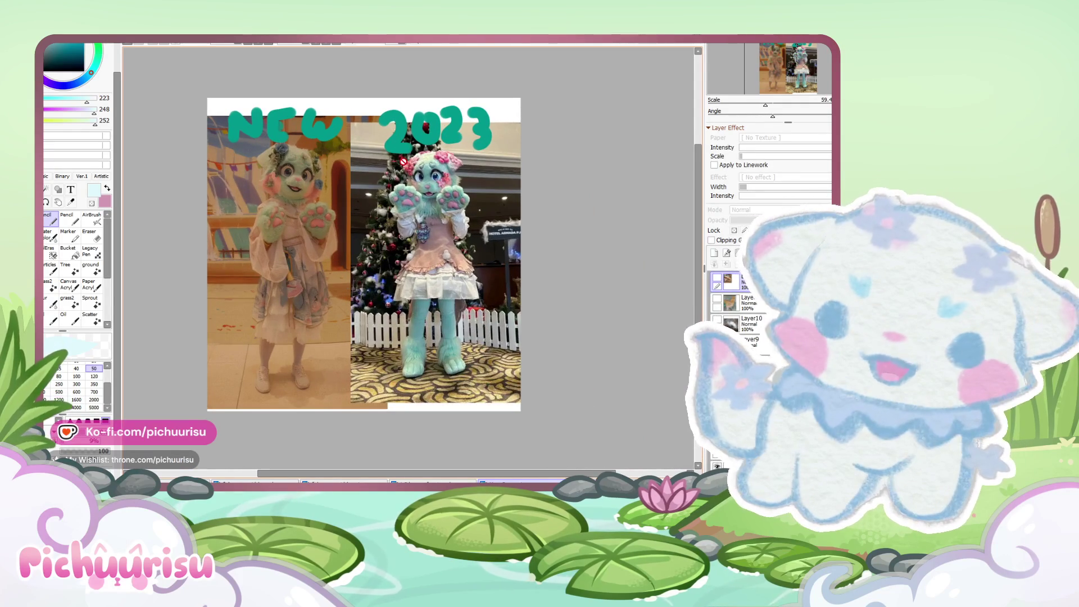
pyautogui.scroll(3, 347, 166)
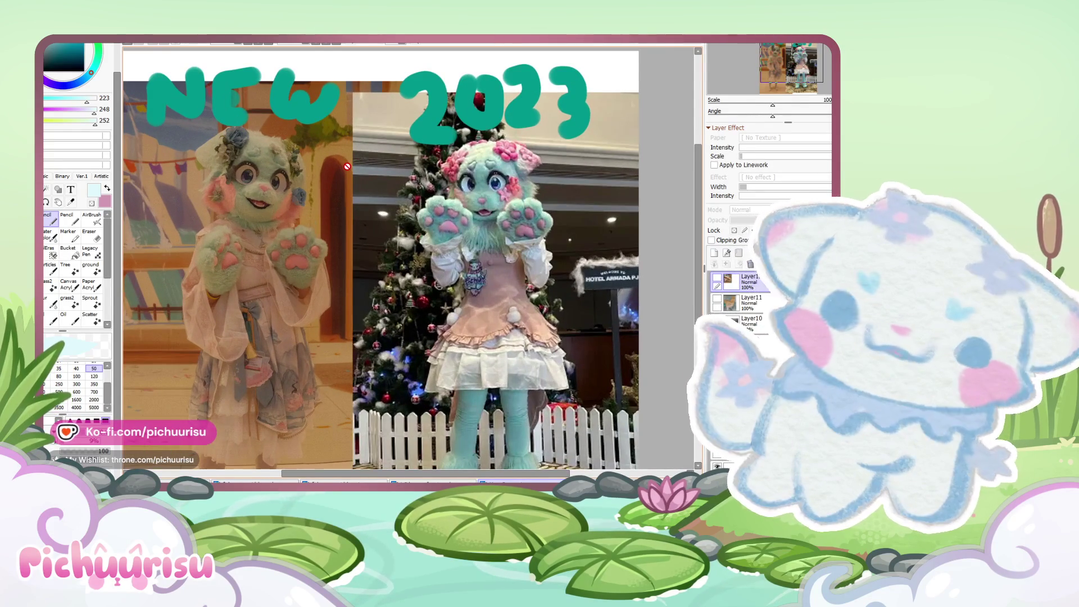
pyautogui.scroll(-2, 347, 166)
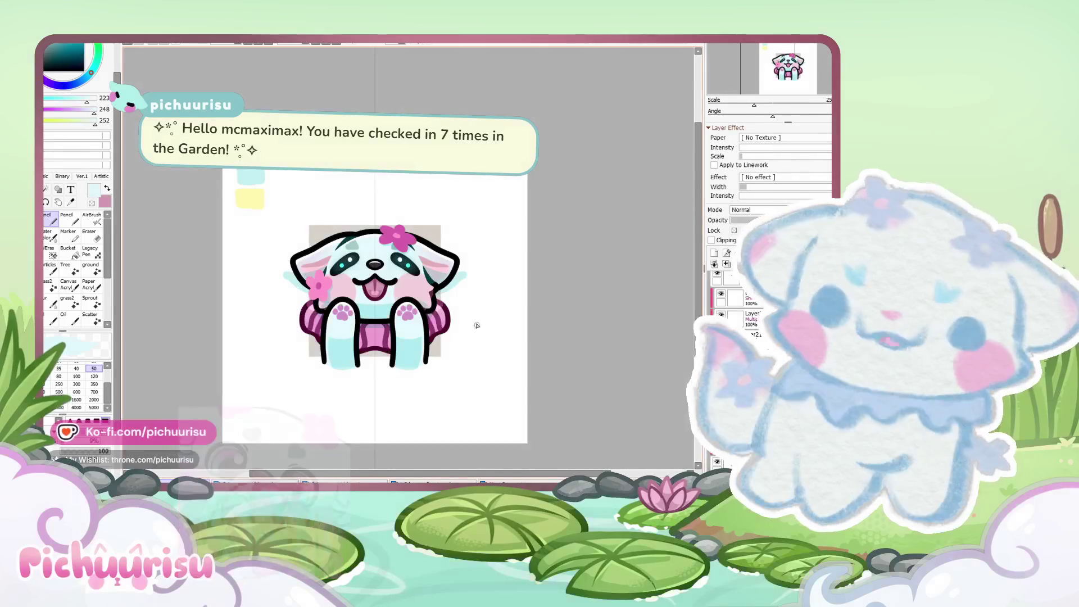
# Step: Toggle the legs layer to identify it and expand Folder2
pyautogui.scroll(3, 736, 315)
pyautogui.click(717, 280)
pyautogui.click(716, 279)
pyautogui.click(731, 282)
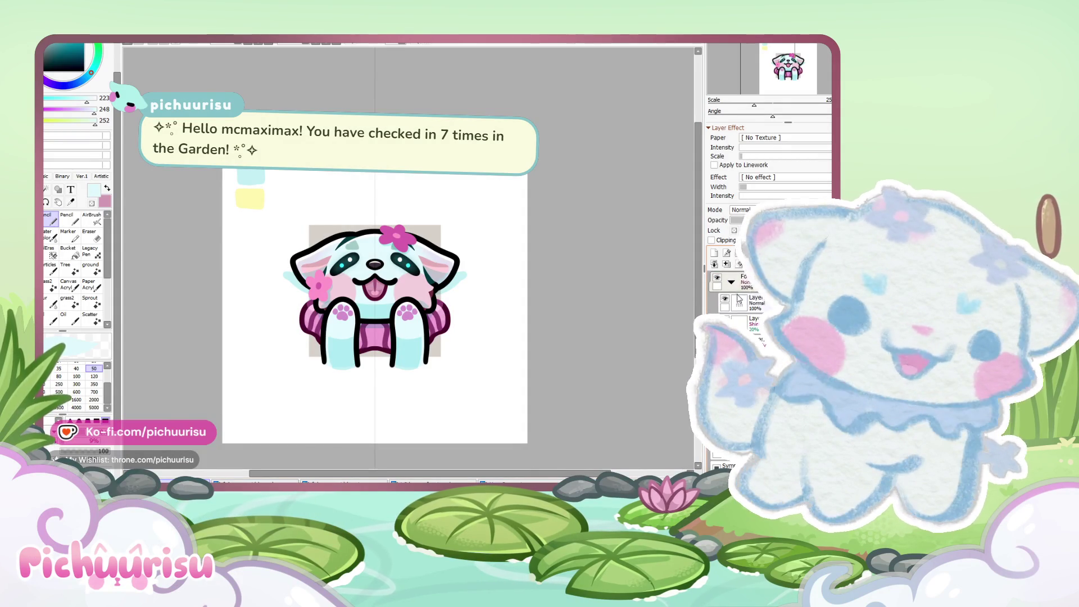
# Step: Rename the folder's layers to arm_line and arm_shine
pyautogui.click(756, 301)
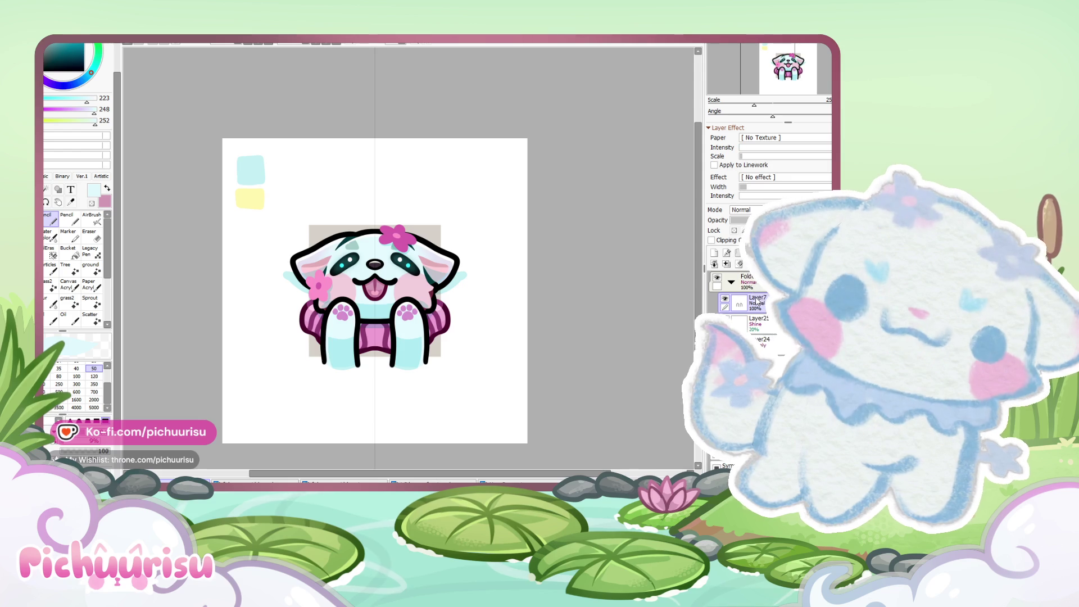
pyautogui.write('arm_')
pyautogui.press('Return')
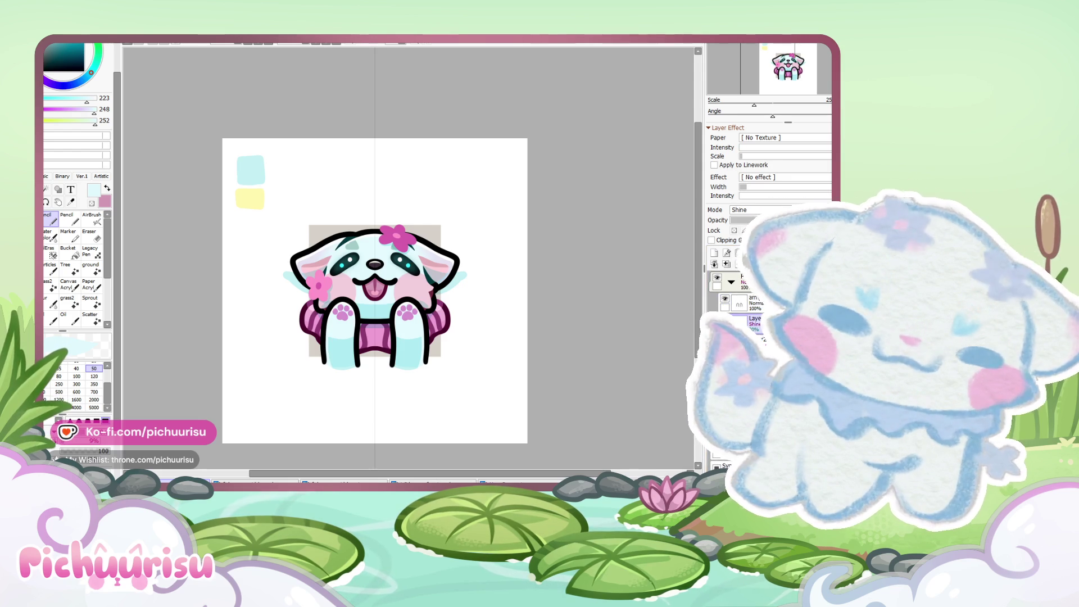
pyautogui.press('Return')
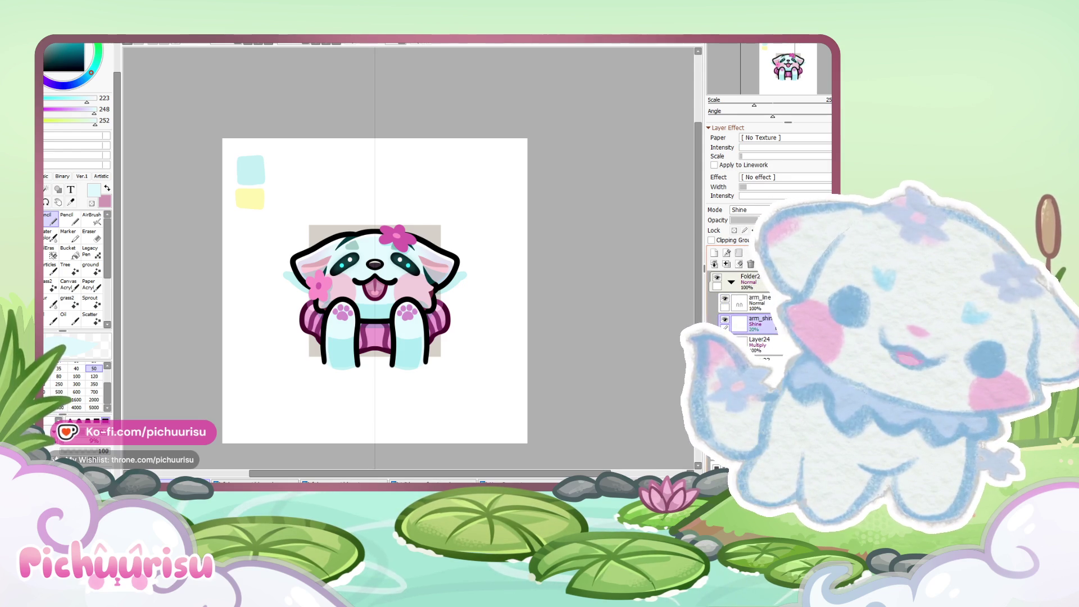
# Step: Rename Layer24 to arm_shading, then select Folder2
pyautogui.click(770, 347)
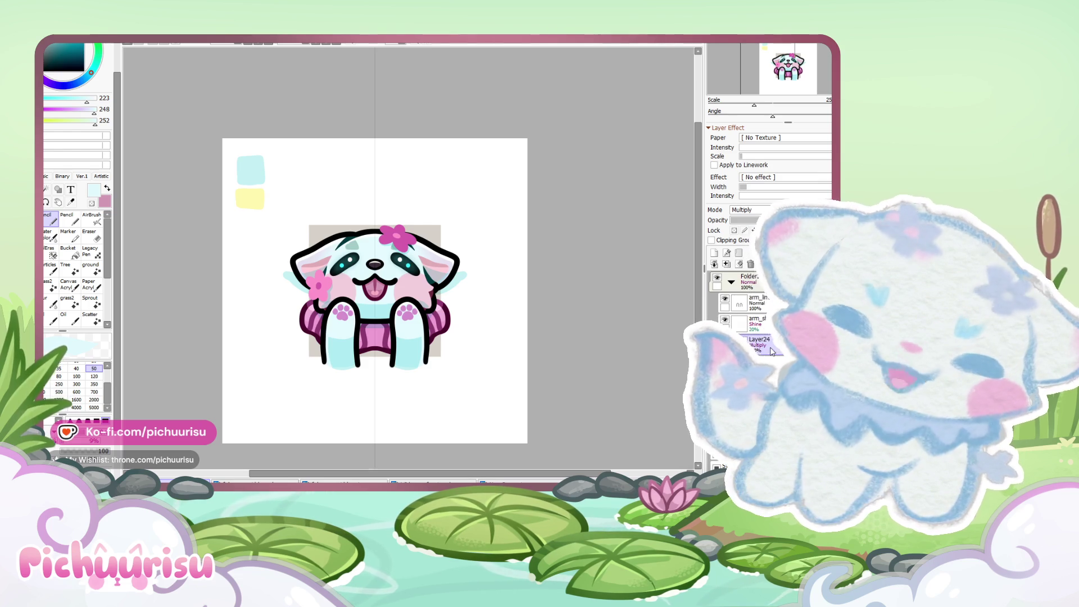
pyautogui.write('arm_shad')
pyautogui.doubleClick(765, 341)
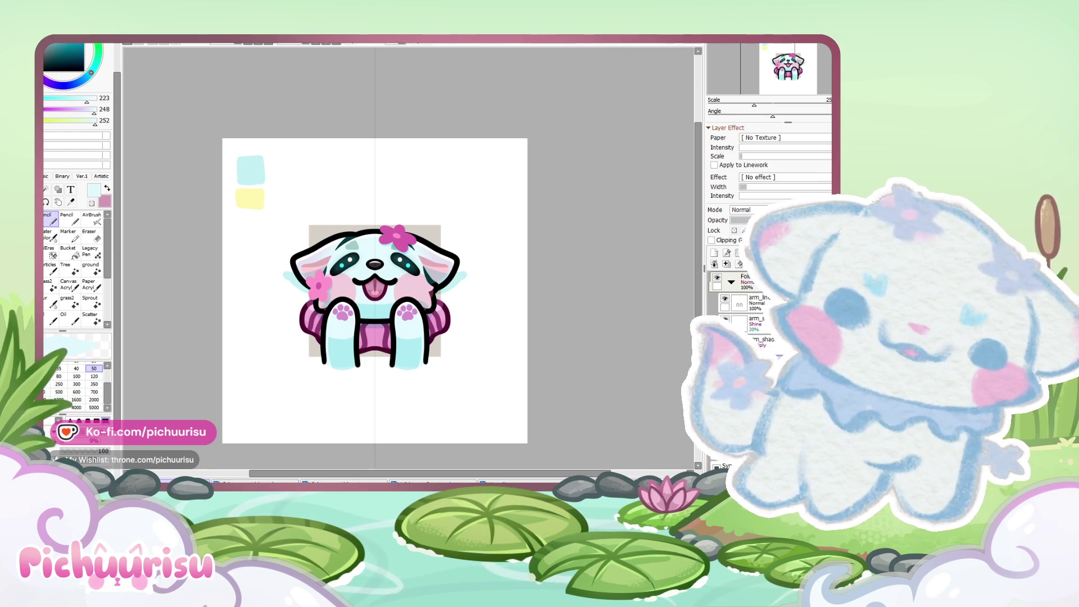
pyautogui.write('n')
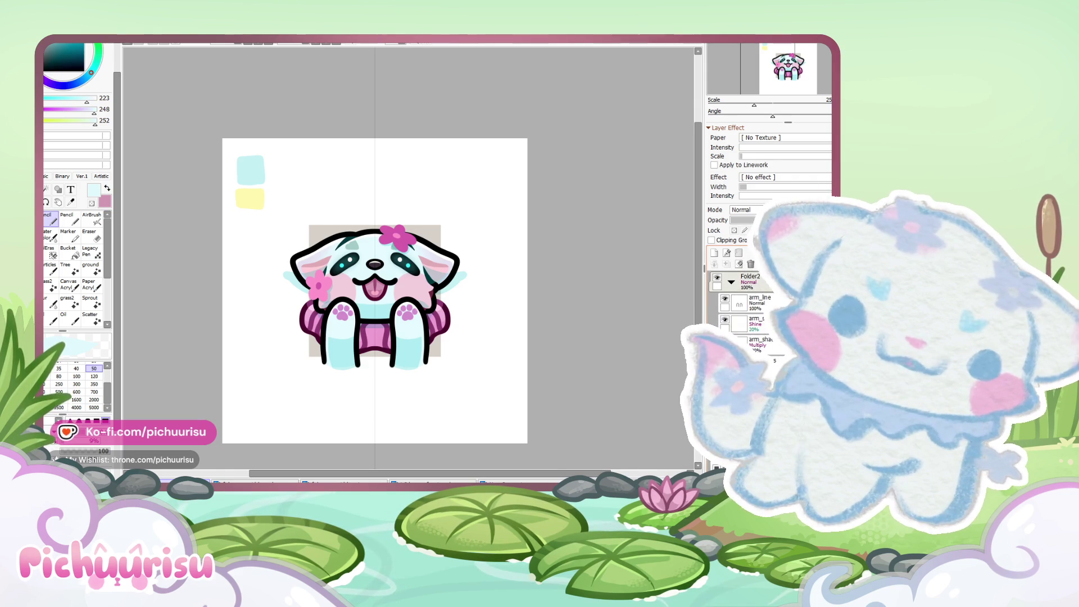
pyautogui.click(754, 281)
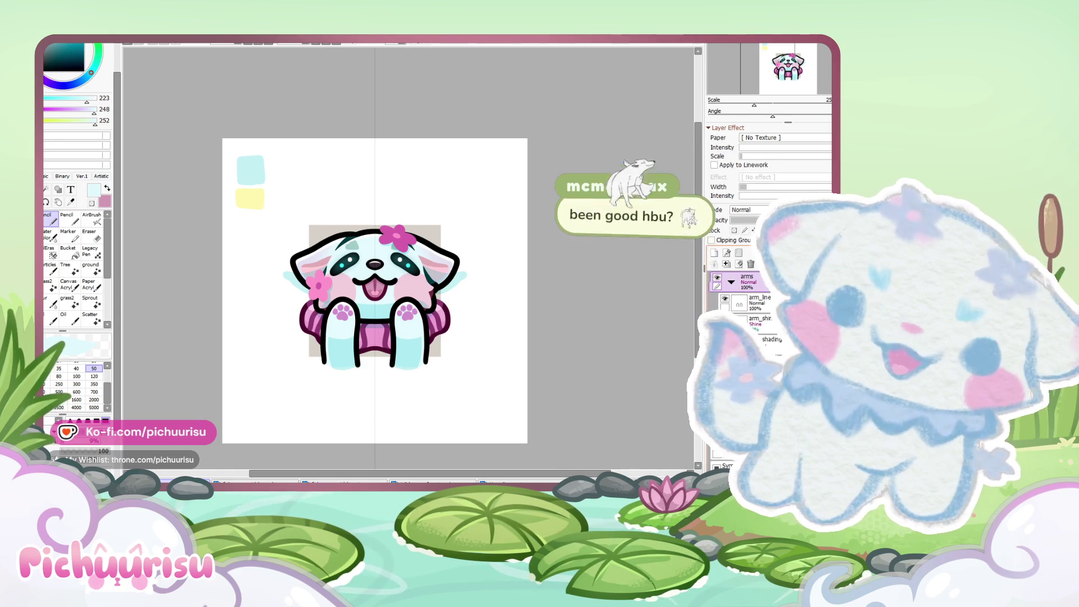
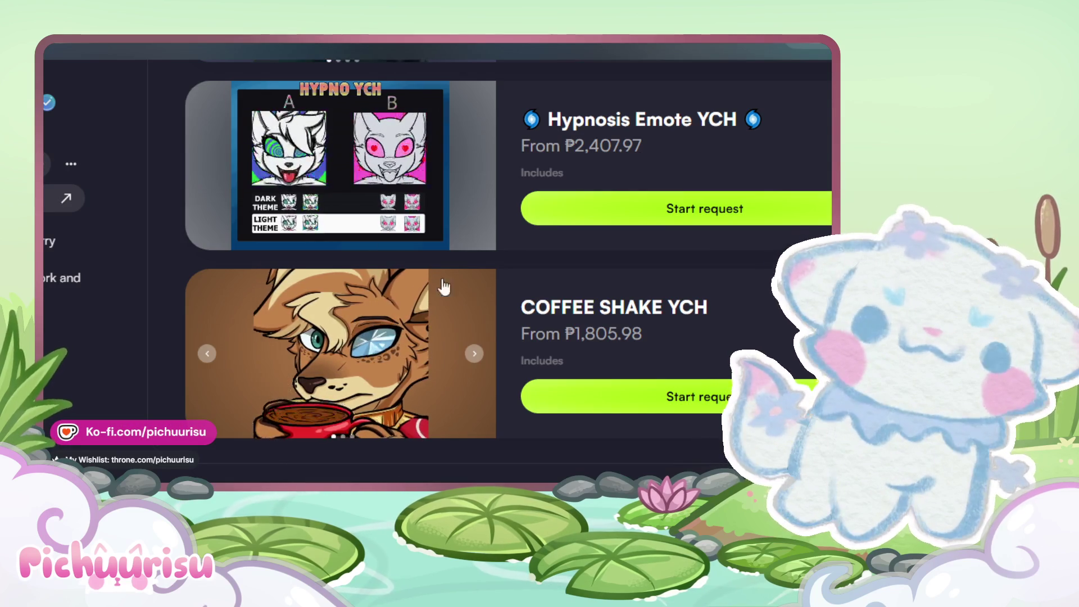
# Step: Scroll back up the emote YCH listings to the Emotes header, then resume the paused bathroom-scene video
pyautogui.scroll(2, 486, 286)
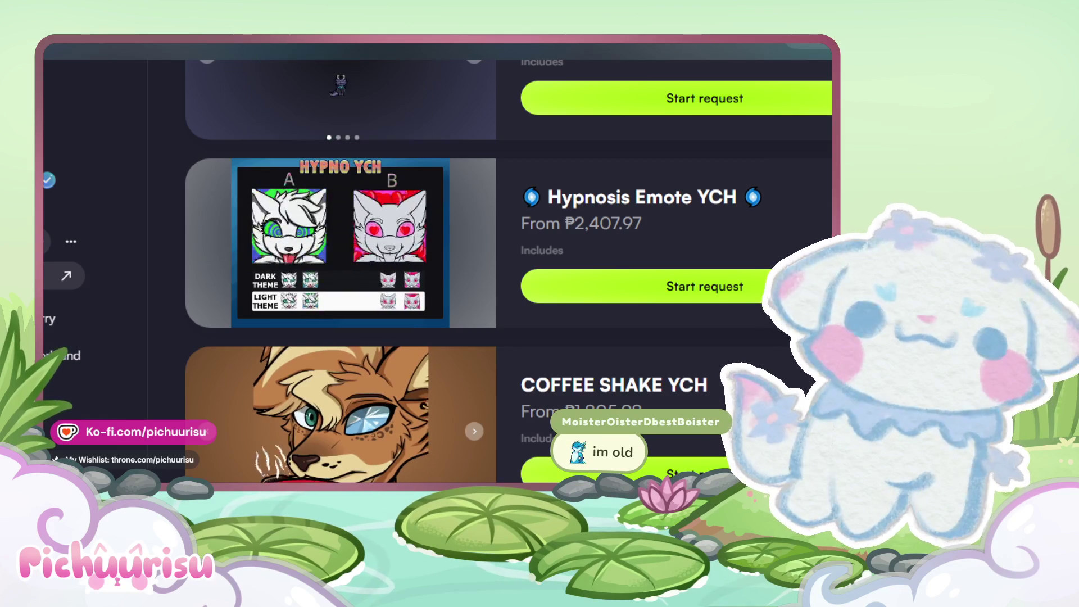
pyautogui.scroll(5, 509, 286)
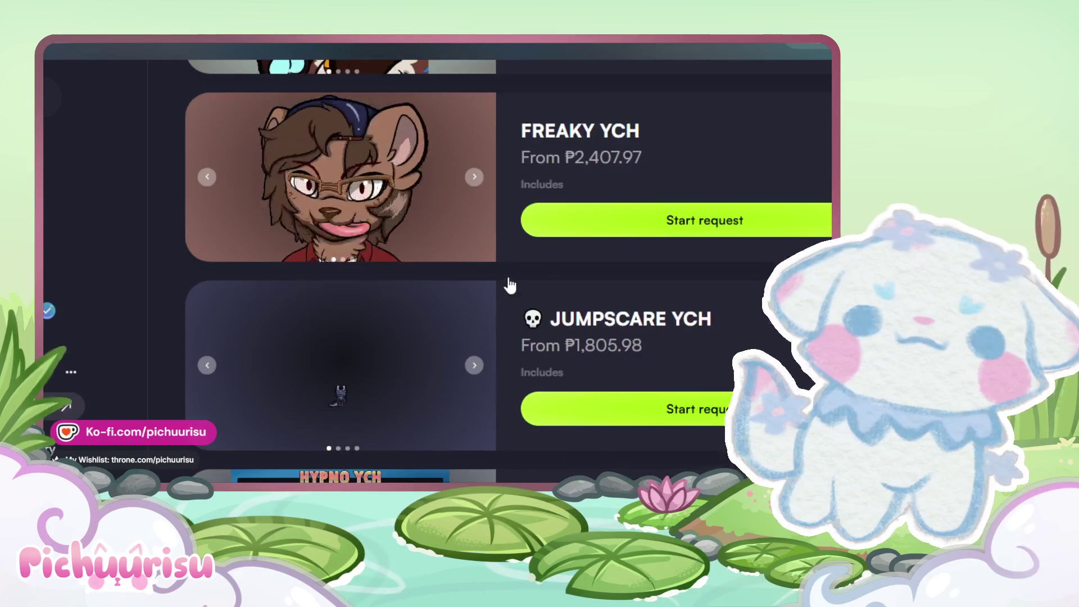
pyautogui.scroll(5, 509, 285)
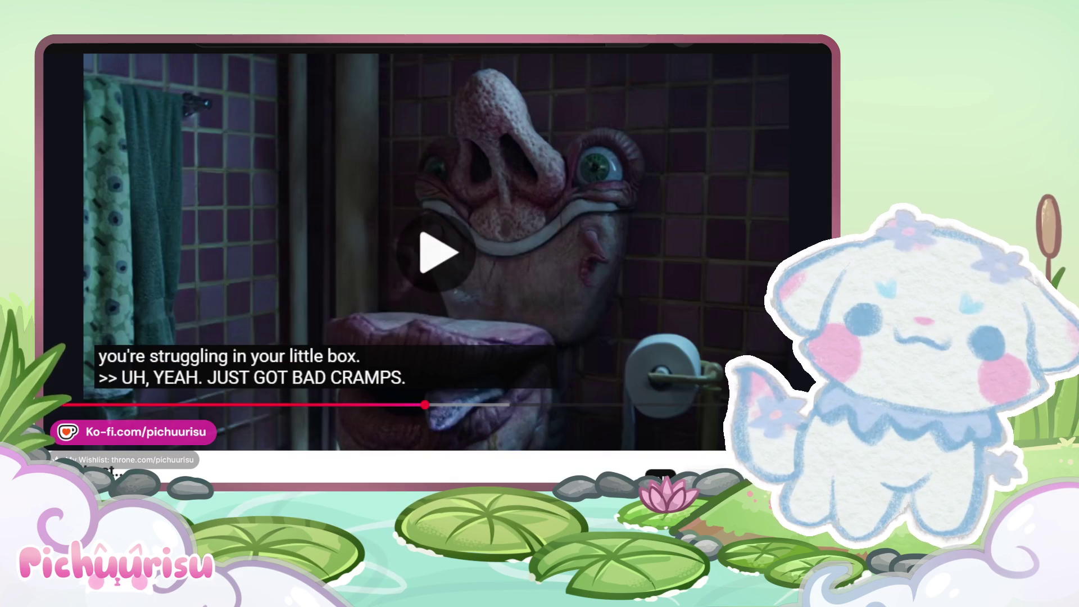
pyautogui.press('space')
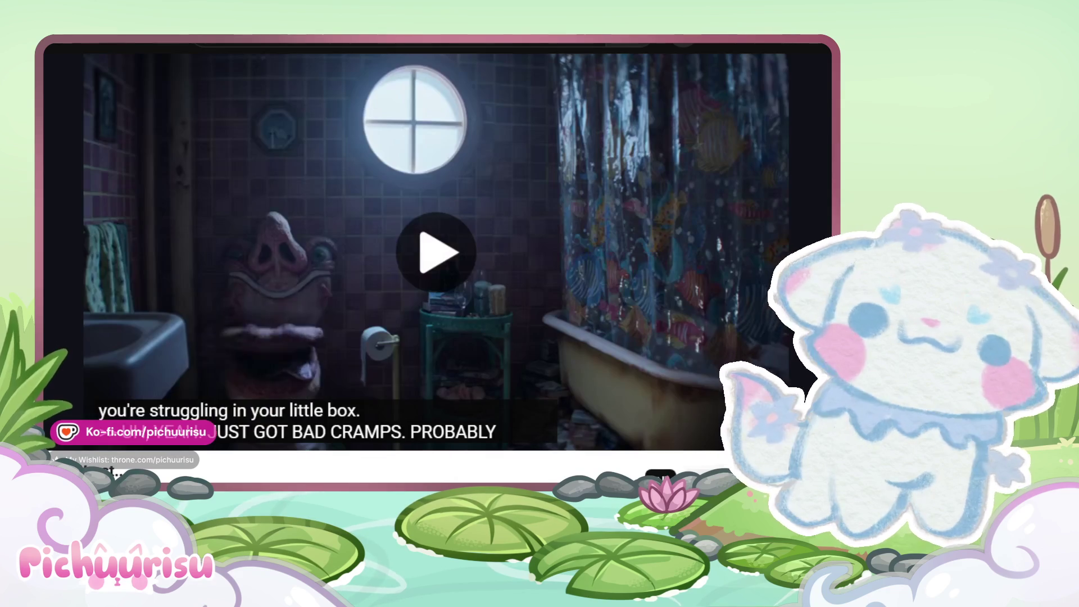